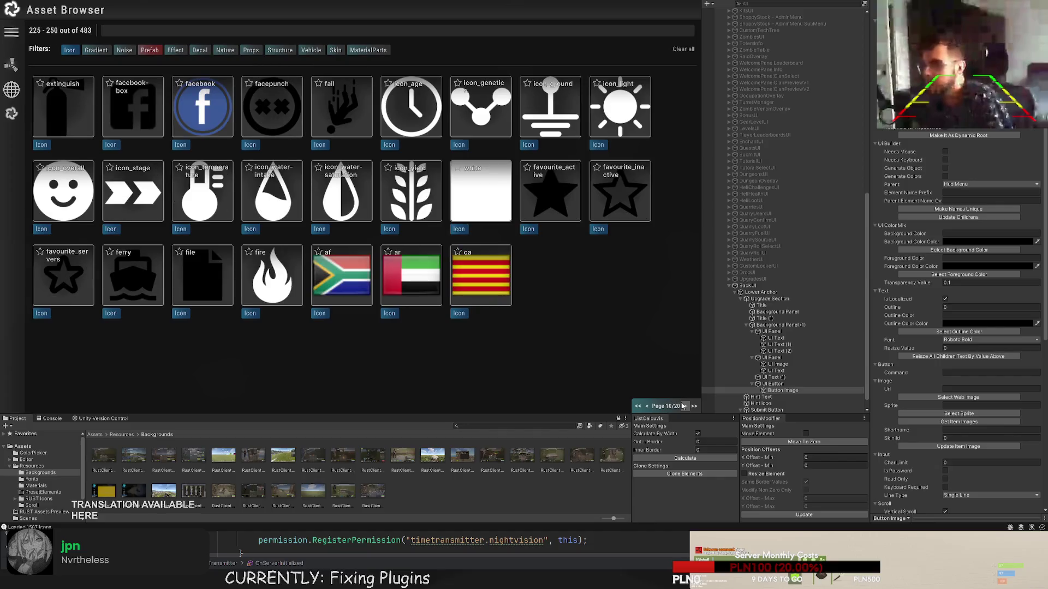
- Page through the icon library to page 20/20, then switch to the web images collection
{"action": "left_click", "coordinate": [682, 406]}
{"action": "left_click", "coordinate": [683, 405]}
{"action": "left_click", "coordinate": [682, 406]}
{"action": "left_click", "coordinate": [682, 405]}
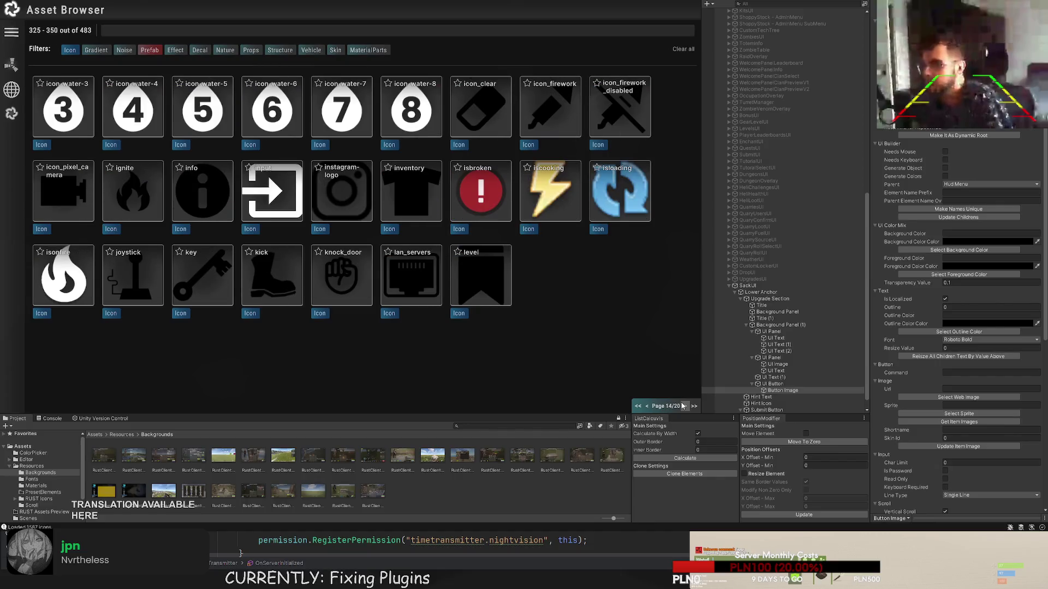
{"action": "left_click", "coordinate": [682, 406]}
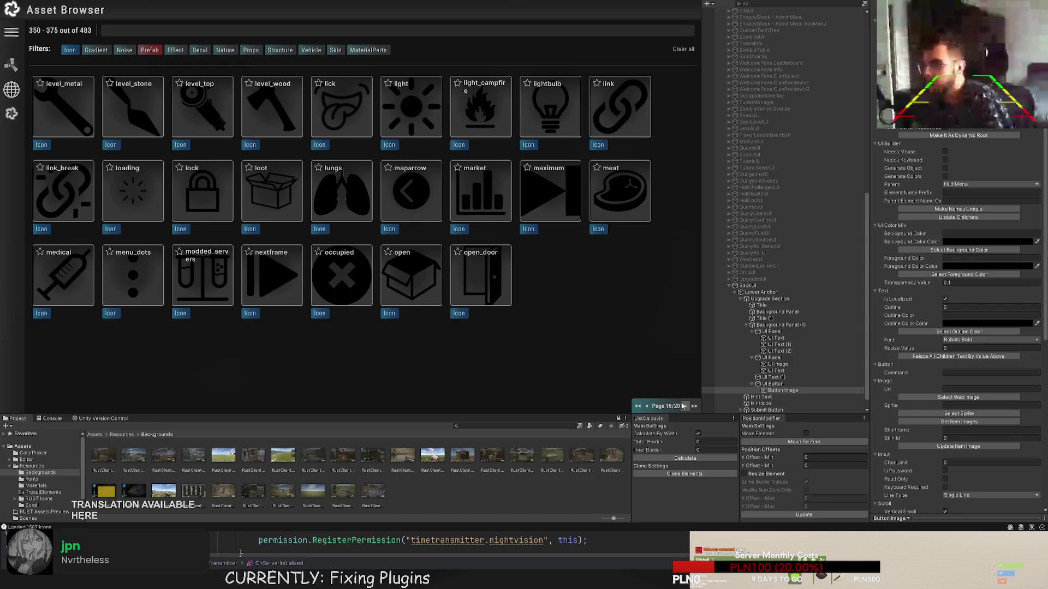
{"action": "left_click", "coordinate": [682, 406]}
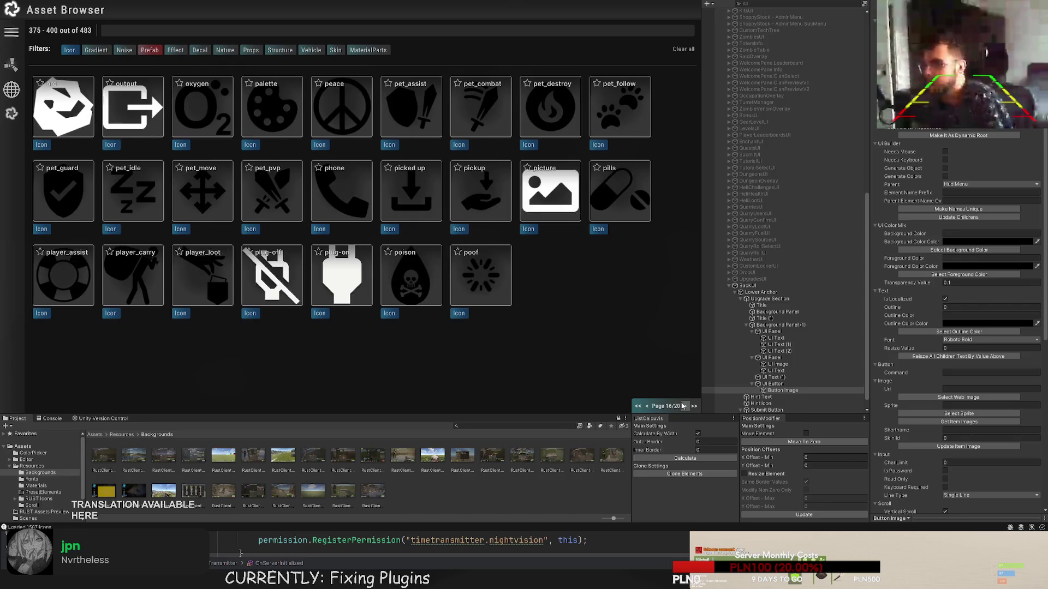
{"action": "left_click", "coordinate": [682, 405]}
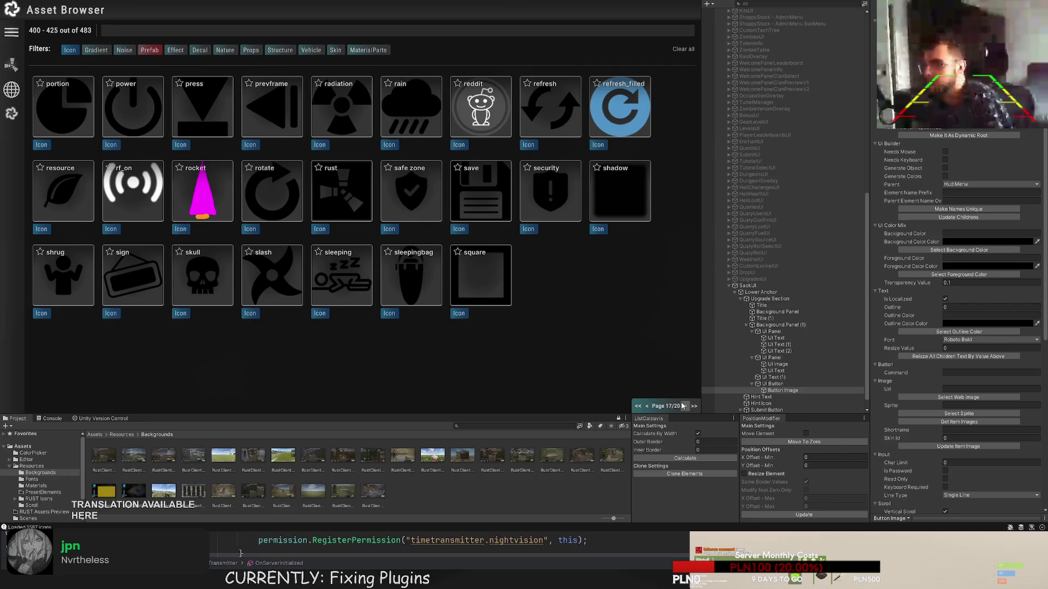
{"action": "left_click", "coordinate": [682, 405]}
{"action": "left_click", "coordinate": [682, 405]}
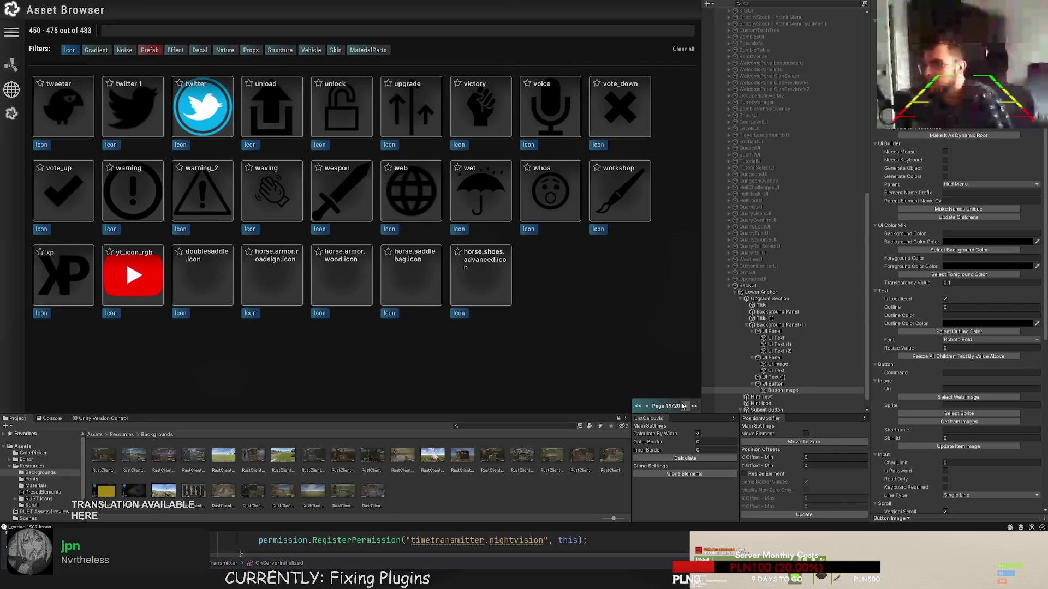
{"action": "left_click", "coordinate": [682, 405]}
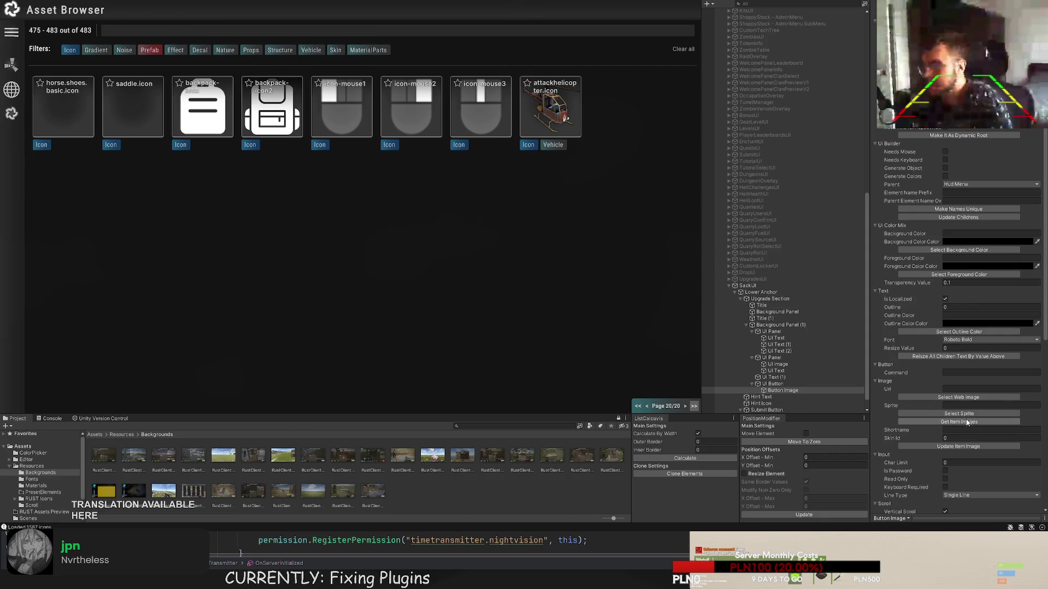
{"action": "left_click", "coordinate": [958, 397]}
- Add the get_stack_0 image from its pasted URL and assign it as the Button Image
{"action": "left_click", "coordinate": [480, 250]}
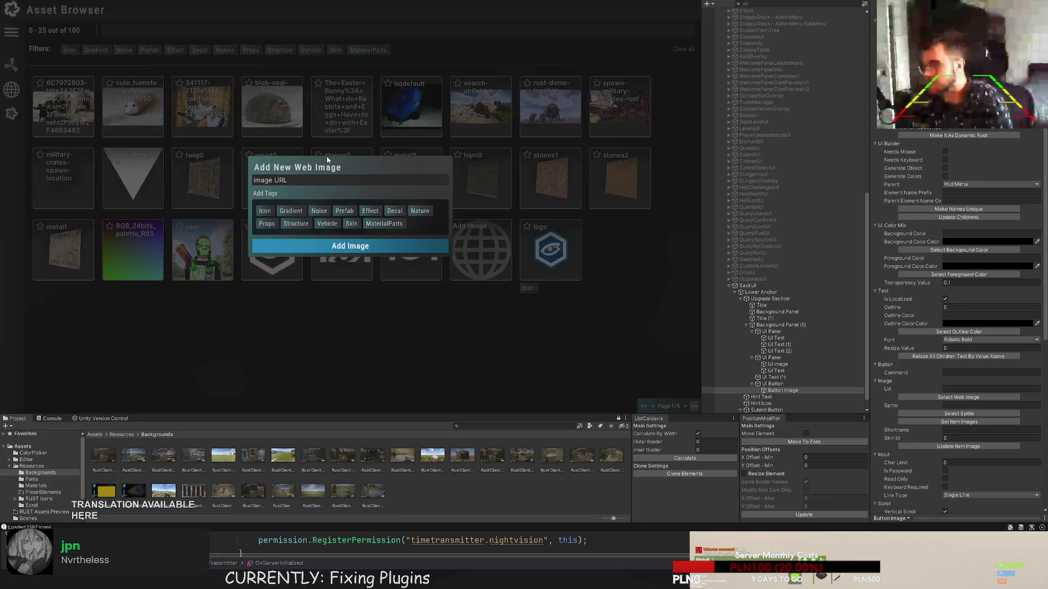
{"action": "type", "text": "https://images.pvrust.eu/ui_icons/Sacks/get_stack_0.png"}
{"action": "left_click", "coordinate": [350, 246]}
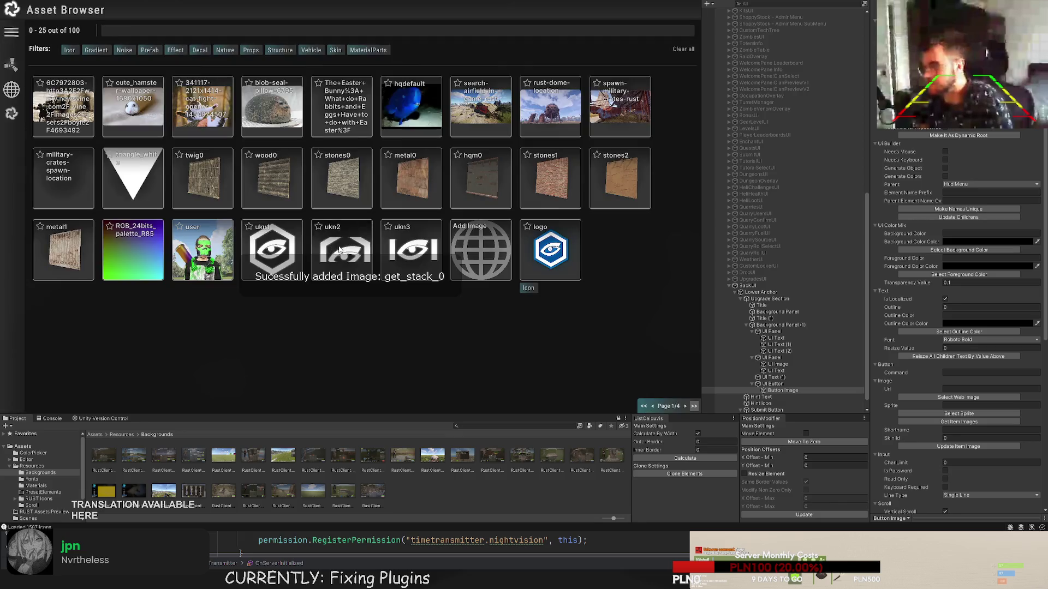
{"action": "left_click", "coordinate": [685, 406]}
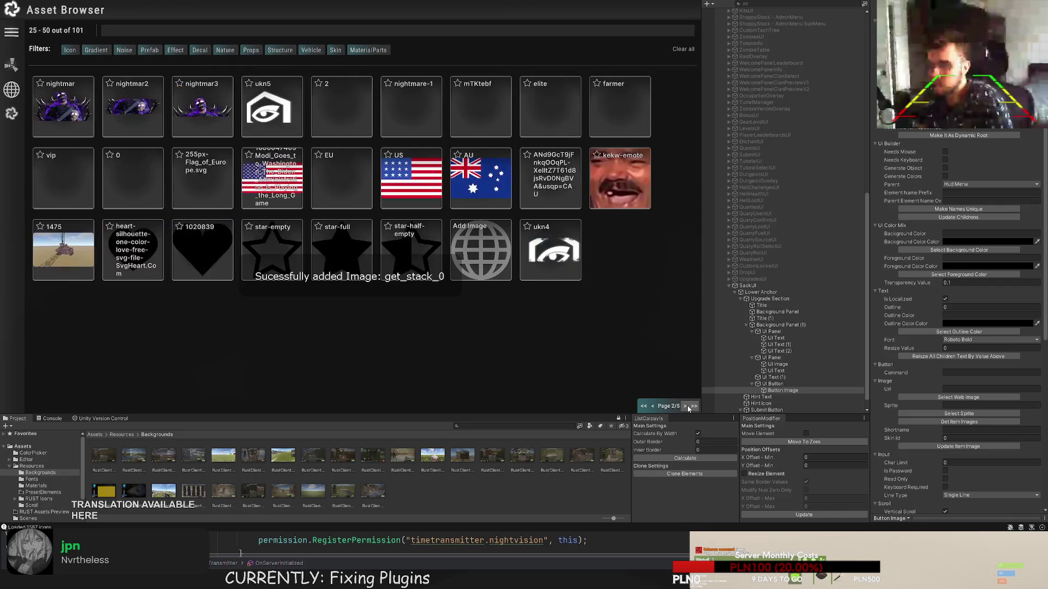
{"action": "left_click", "coordinate": [685, 406]}
{"action": "left_click", "coordinate": [685, 406]}
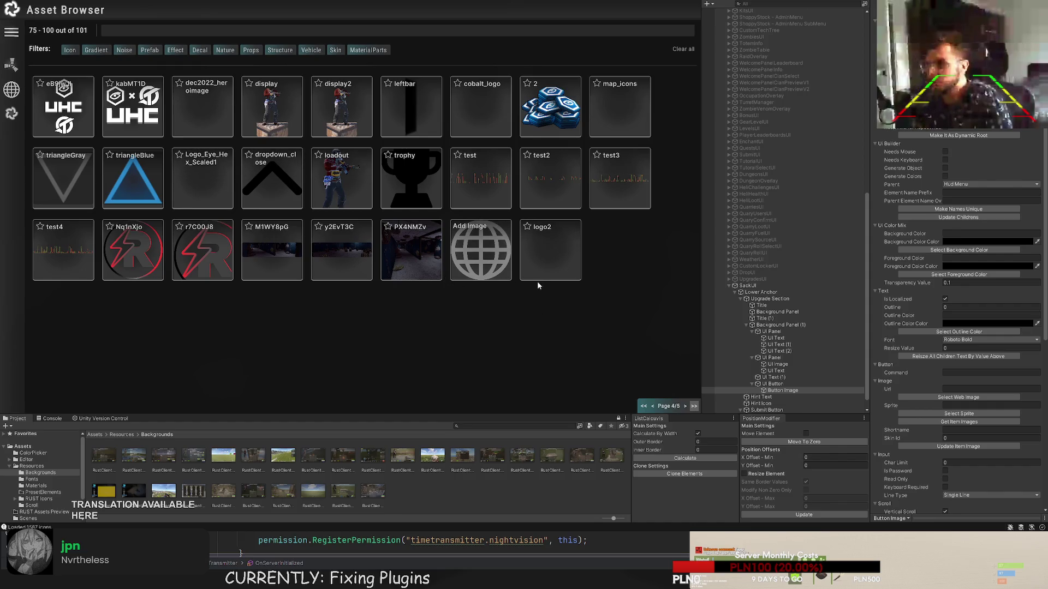
{"action": "left_click", "coordinate": [685, 406]}
{"action": "left_click", "coordinate": [133, 109]}
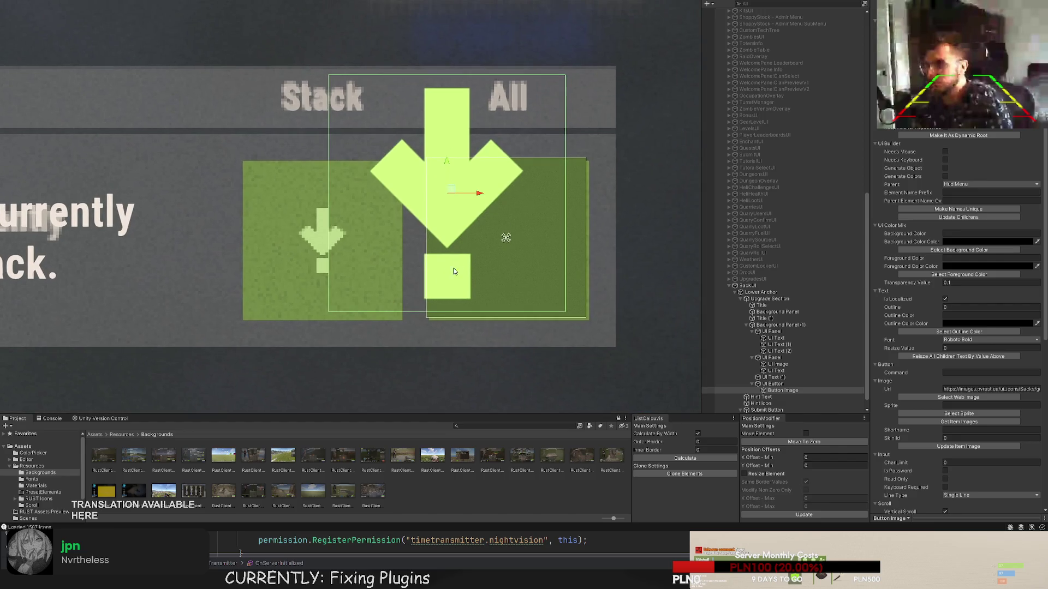
- Switch to the Rect tool and reopen the web image library through Select Web Image
{"action": "key", "text": "t"}
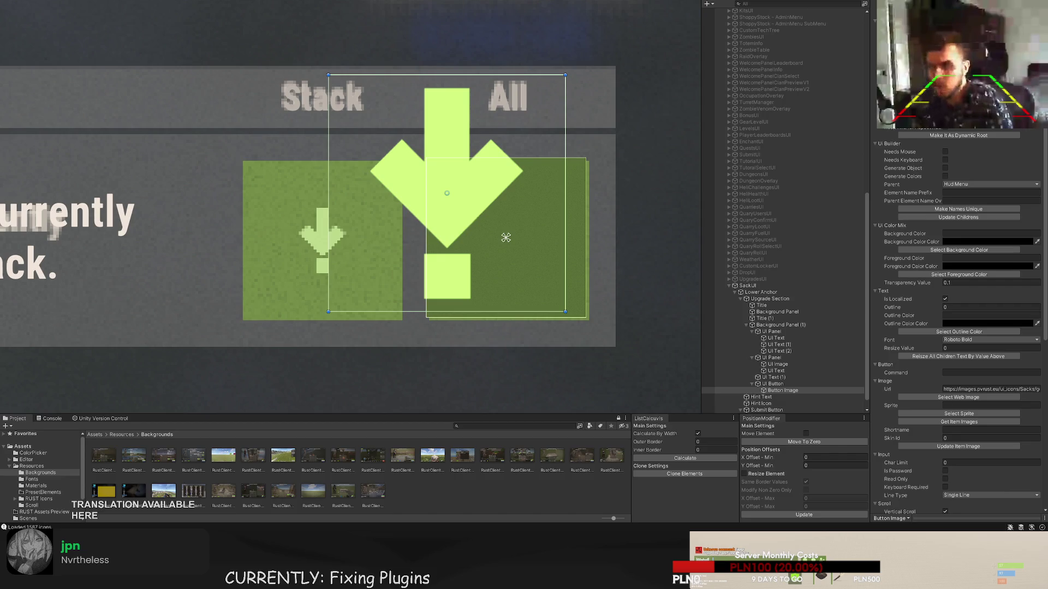
{"action": "scroll", "coordinate": [975, 244], "scroll_direction": "down", "scroll_amount": 5}
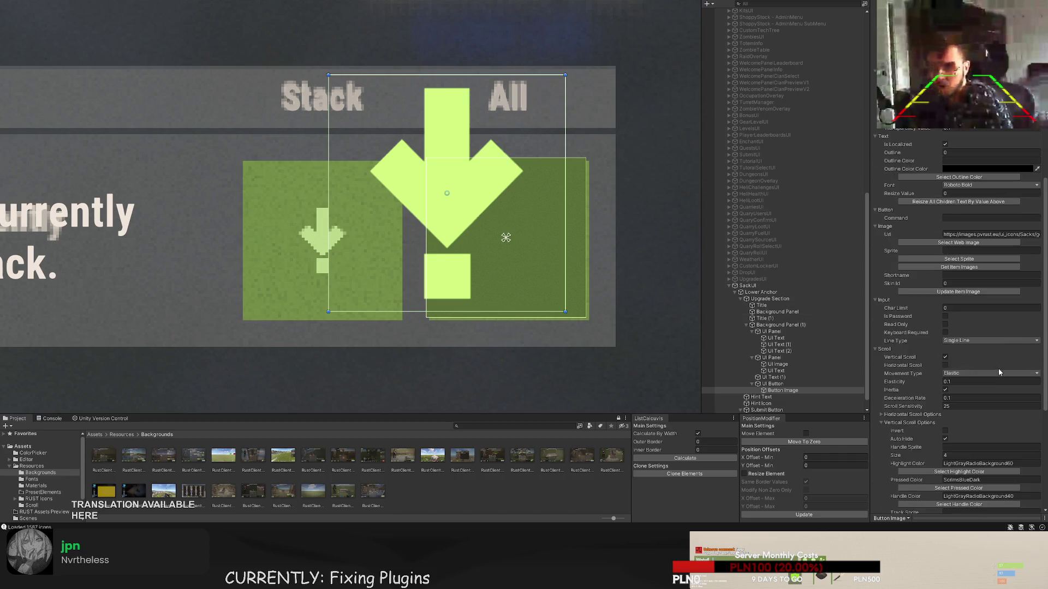
{"action": "left_click", "coordinate": [974, 244]}
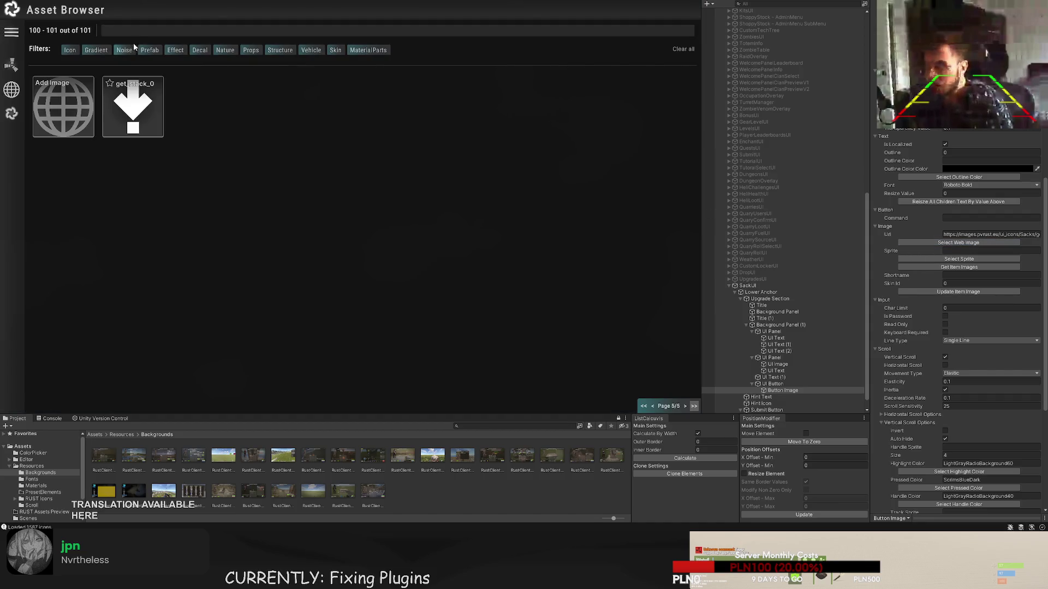
- Add the get_stacks_all_0 image from its pasted URL and assign it to the All button
{"action": "left_click", "coordinate": [63, 99]}
{"action": "left_click", "coordinate": [284, 180]}
{"action": "type", "text": "https://images.pvrust.eu/ui_icons/Sacks/get_stacks_all_0.png"}
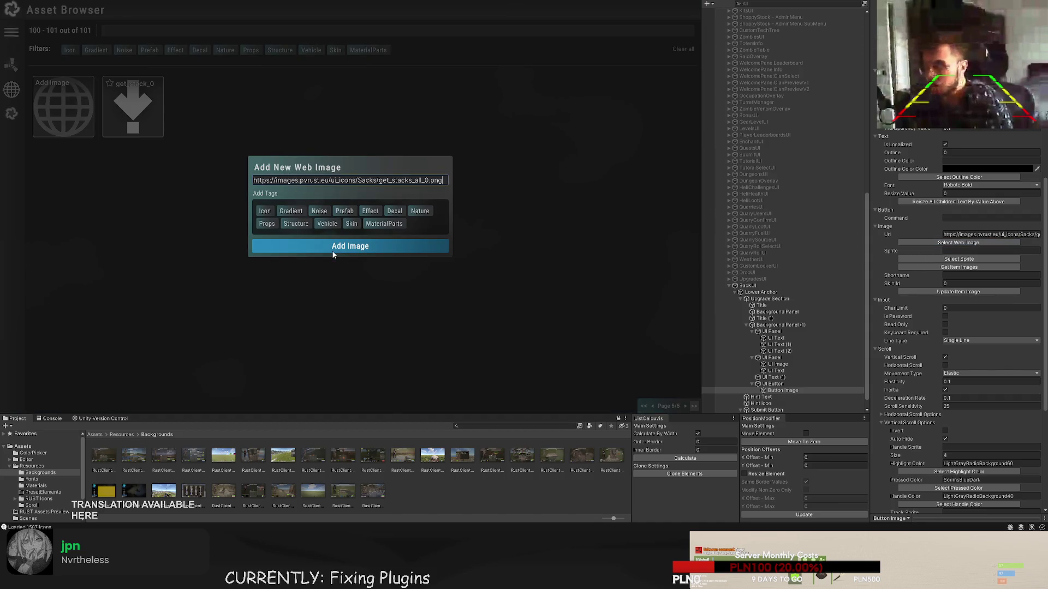
{"action": "left_click", "coordinate": [335, 248]}
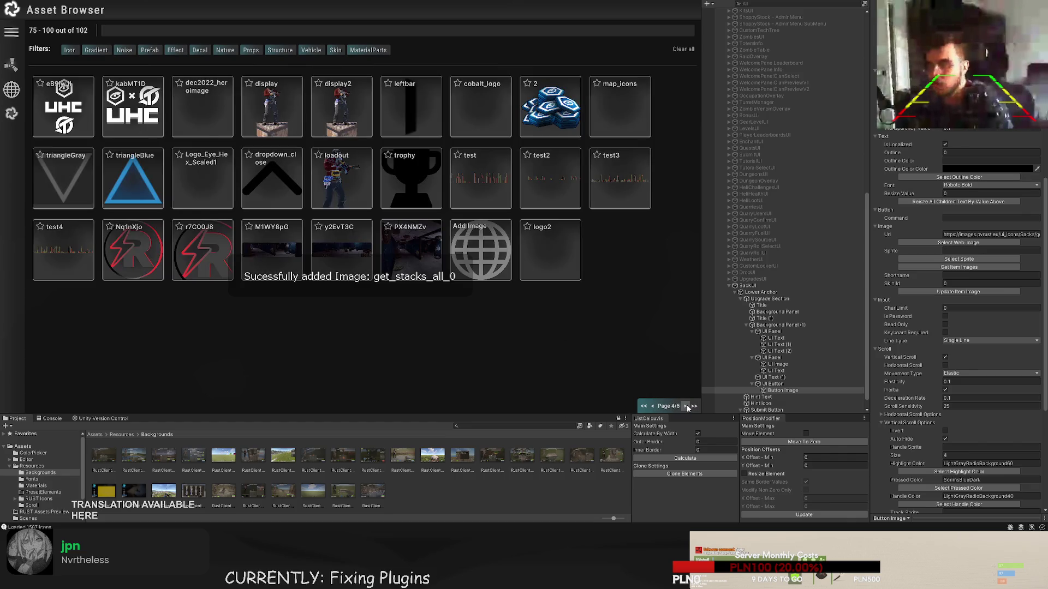
{"action": "left_click", "coordinate": [694, 406]}
{"action": "left_click", "coordinate": [76, 97]}
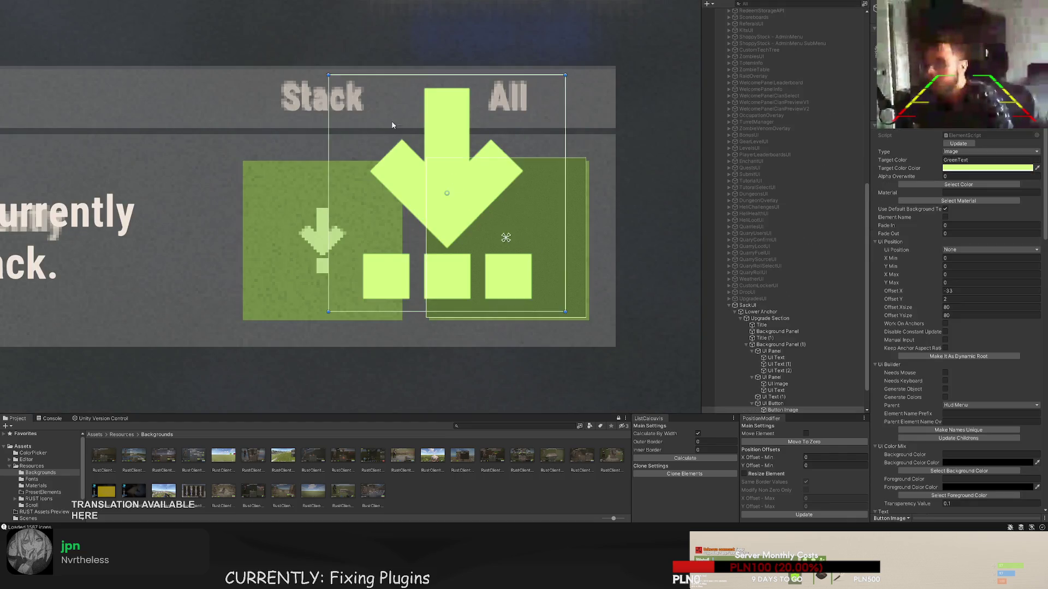
- Resize the arrow image to 28×28 at offset 13, 13 inside the green panel
{"action": "scroll", "coordinate": [341, 91], "scroll_direction": "up", "scroll_amount": 1}
{"action": "left_click_drag", "start_coordinate": [364, 73], "coordinate": [508, 237]}
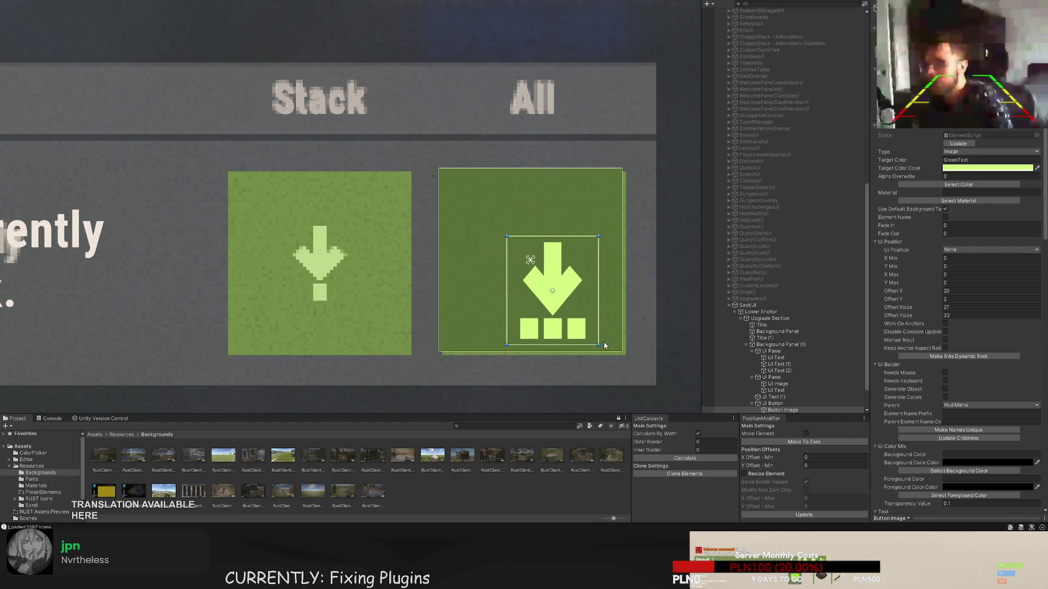
{"action": "left_click_drag", "start_coordinate": [600, 345], "coordinate": [550, 265]}
{"action": "key", "text": "w"}
{"action": "scroll", "coordinate": [512, 244], "scroll_direction": "up", "scroll_amount": 2}
{"action": "key", "text": "t"}
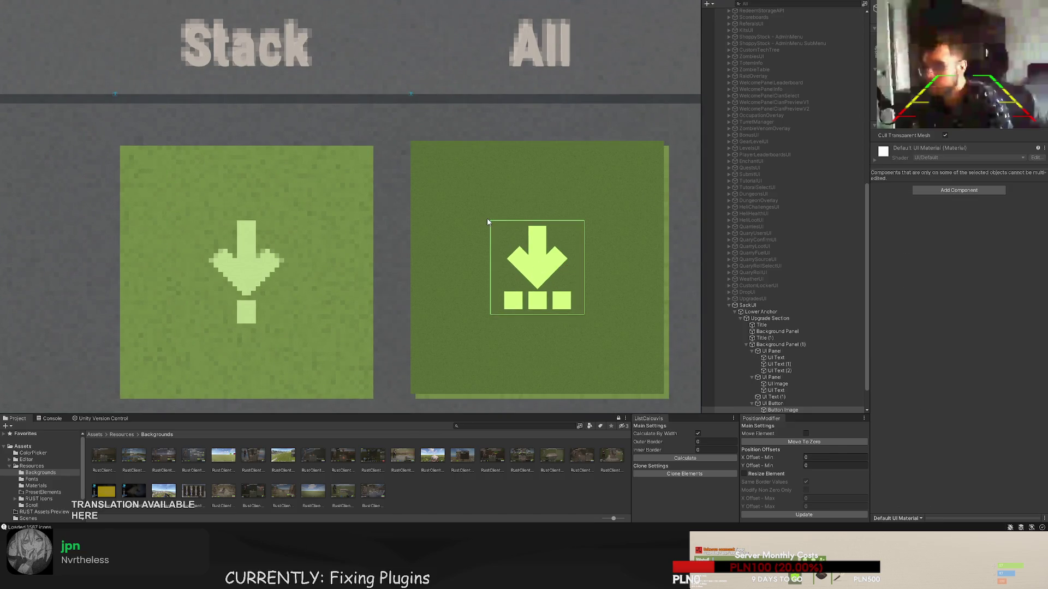
{"action": "left_click_drag", "start_coordinate": [490, 221], "coordinate": [472, 203]}
{"action": "left_click_drag", "start_coordinate": [583, 314], "coordinate": [601, 332]}
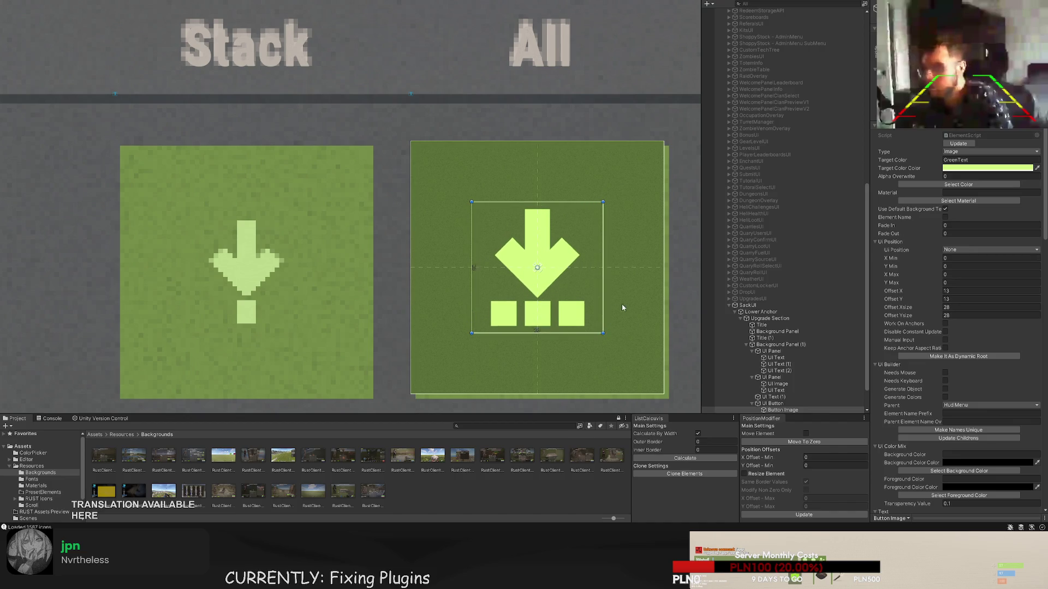
{"action": "left_click", "coordinate": [622, 307]}
{"action": "scroll", "coordinate": [622, 308], "scroll_direction": "down", "scroll_amount": 10}
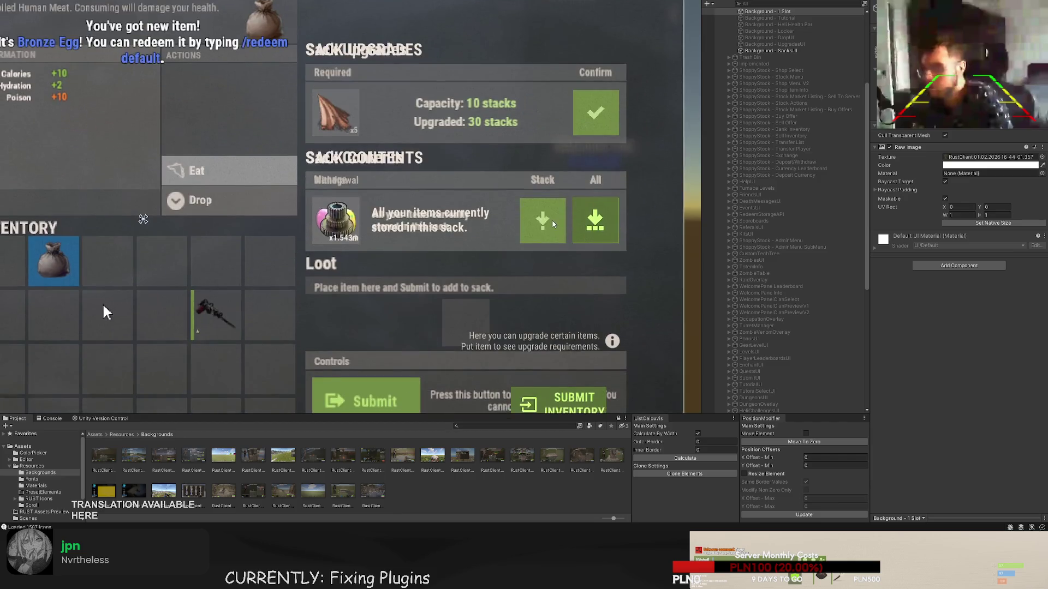
- Shrink the All button's arrow image to 27 units square and check the layout
{"action": "left_click", "coordinate": [594, 218]}
{"action": "scroll", "coordinate": [583, 238], "scroll_direction": "up", "scroll_amount": 8}
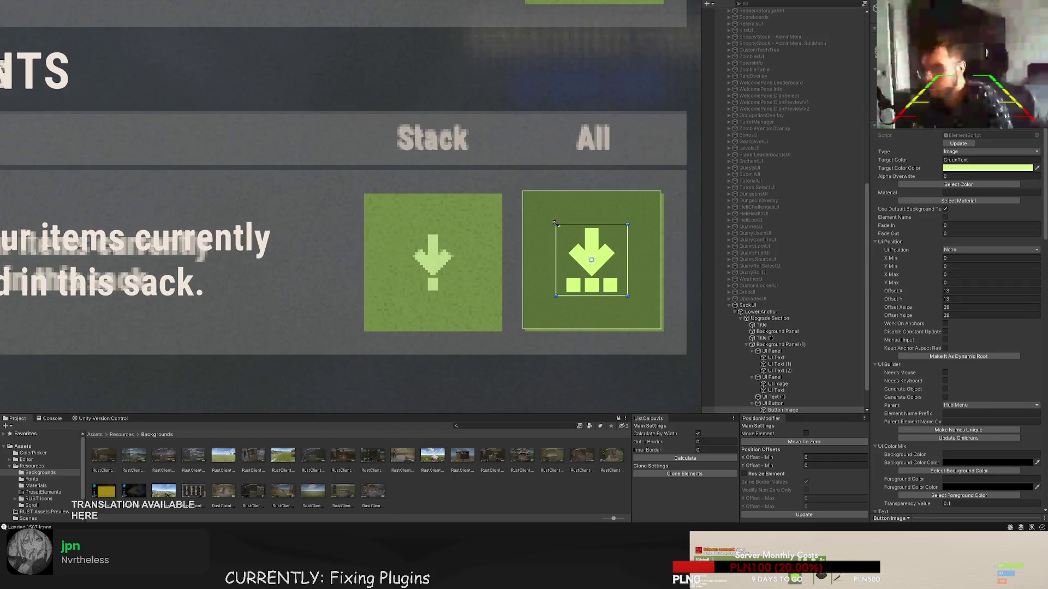
{"action": "left_click_drag", "start_coordinate": [555, 224], "coordinate": [558, 227]}
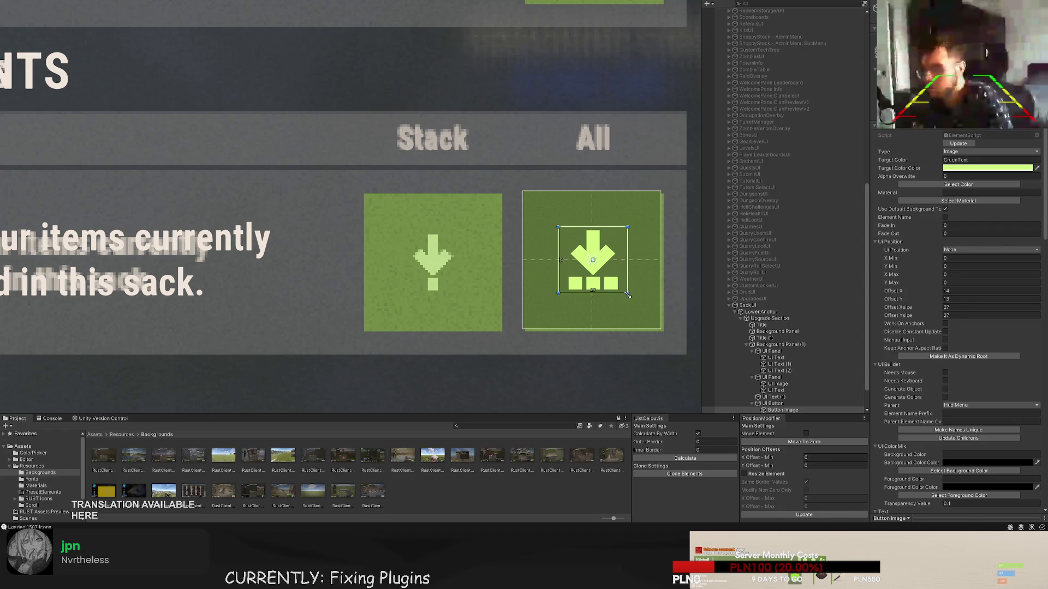
{"action": "left_click", "coordinate": [604, 329]}
{"action": "scroll", "coordinate": [603, 334], "scroll_direction": "down", "scroll_amount": 5}
{"action": "scroll", "coordinate": [604, 334], "scroll_direction": "down", "scroll_amount": 5}
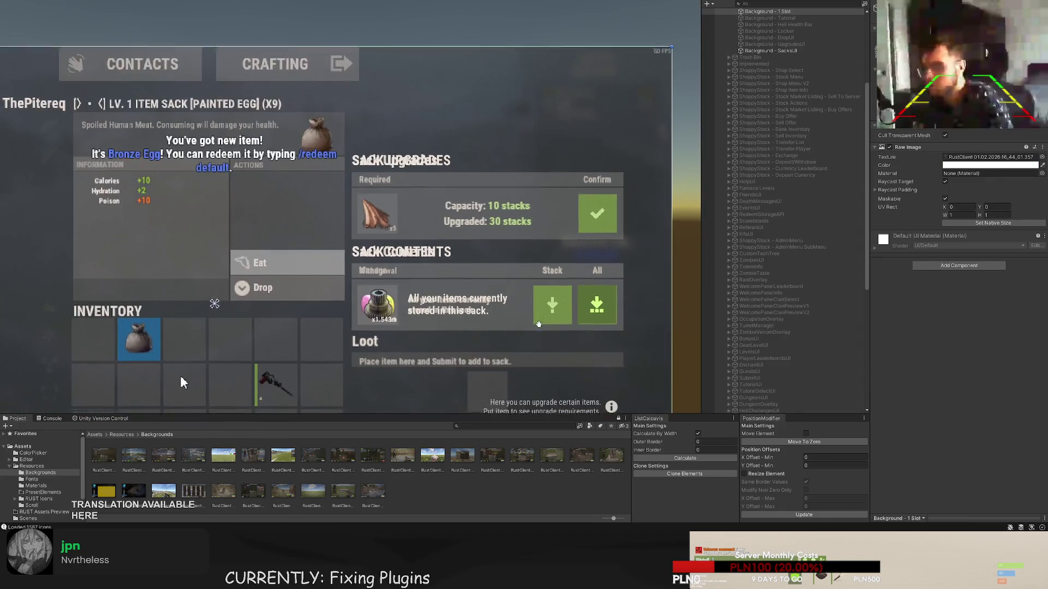
{"action": "left_click_drag", "start_coordinate": [180, 375], "coordinate": [189, 300]}
{"action": "key", "text": "ctrl+z"}
- Duplicate the All button and shift the copy left under Stack with X Offset Min -8
{"action": "double_click", "coordinate": [782, 373]}
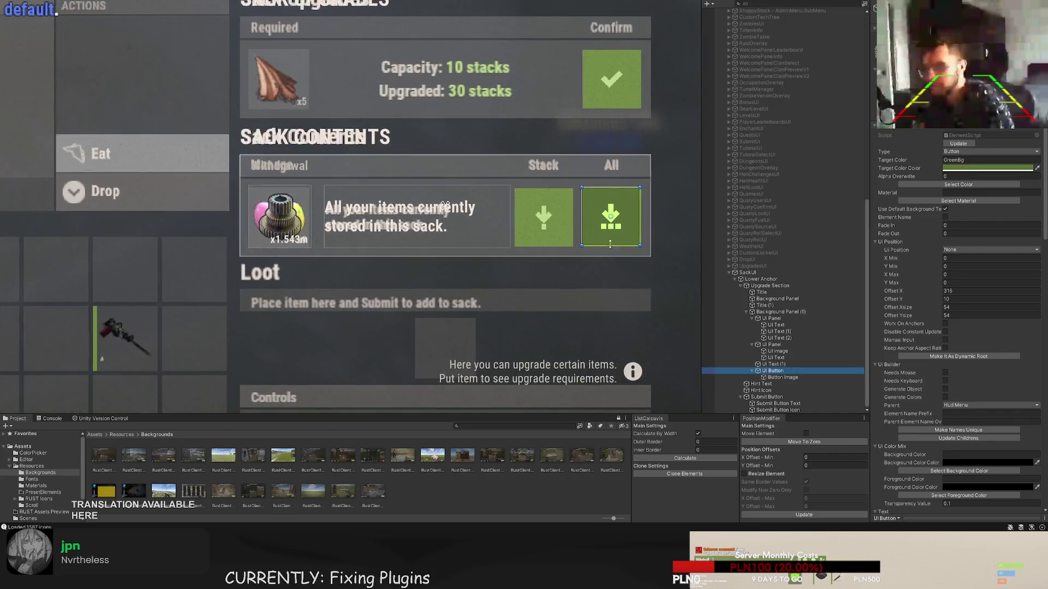
{"action": "key", "text": "ctrl+d"}
{"action": "mouse_move", "coordinate": [644, 199]}
{"action": "left_mouse_down"}
{"action": "mouse_move", "coordinate": [511, 196]}
{"action": "mouse_move", "coordinate": [522, 193]}
{"action": "left_mouse_up"}
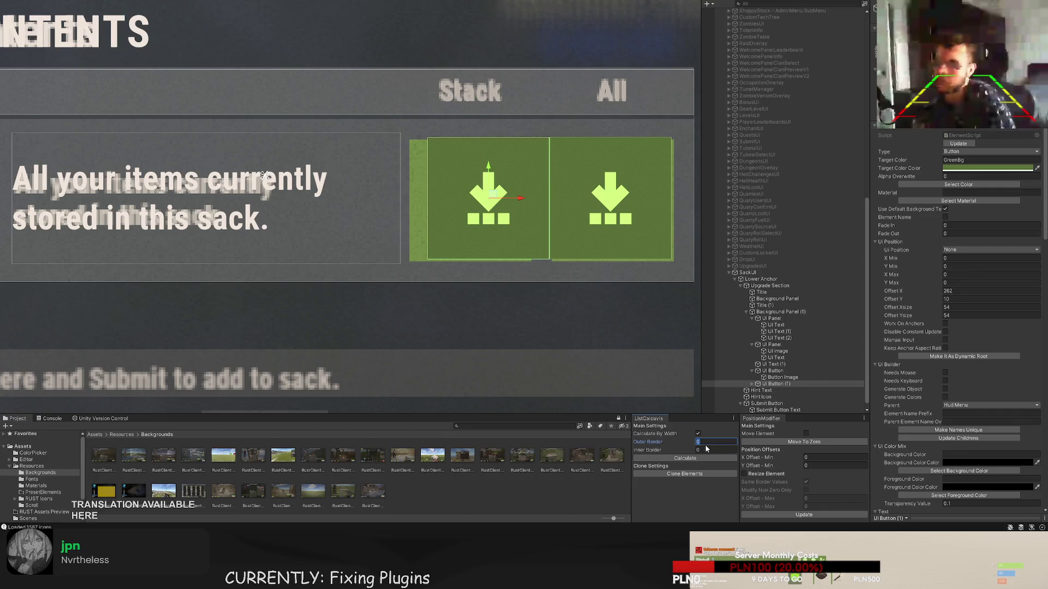
{"action": "left_click", "coordinate": [818, 458]}
{"action": "type", "text": "-8"}
{"action": "left_click", "coordinate": [806, 434]}
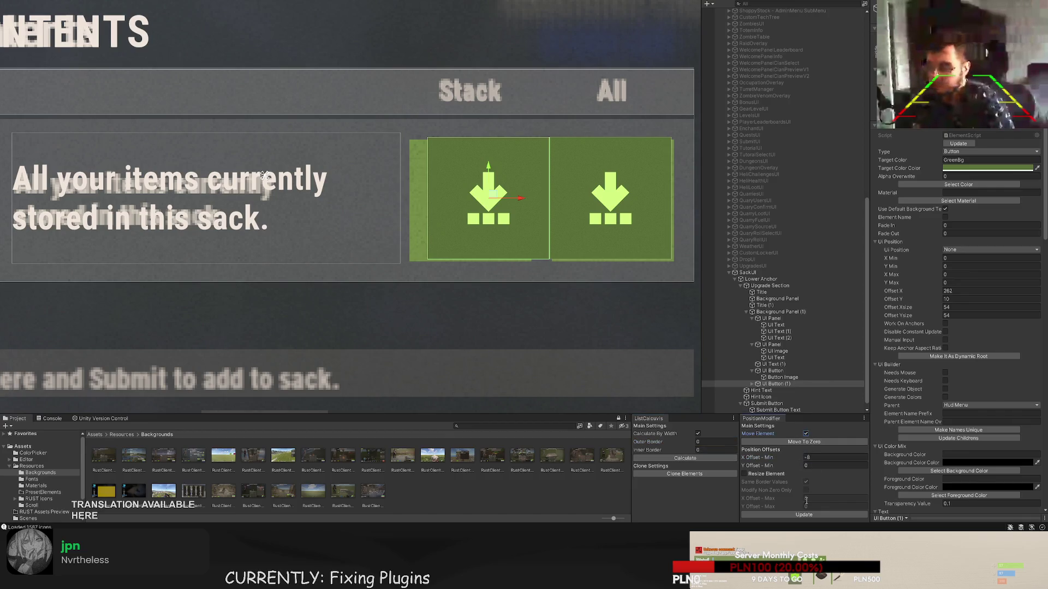
- Select the copied button's arrow image and open the web image library for it
{"action": "scroll", "coordinate": [545, 260], "scroll_direction": "up", "scroll_amount": 2}
{"action": "scroll", "coordinate": [549, 260], "scroll_direction": "up", "scroll_amount": 5}
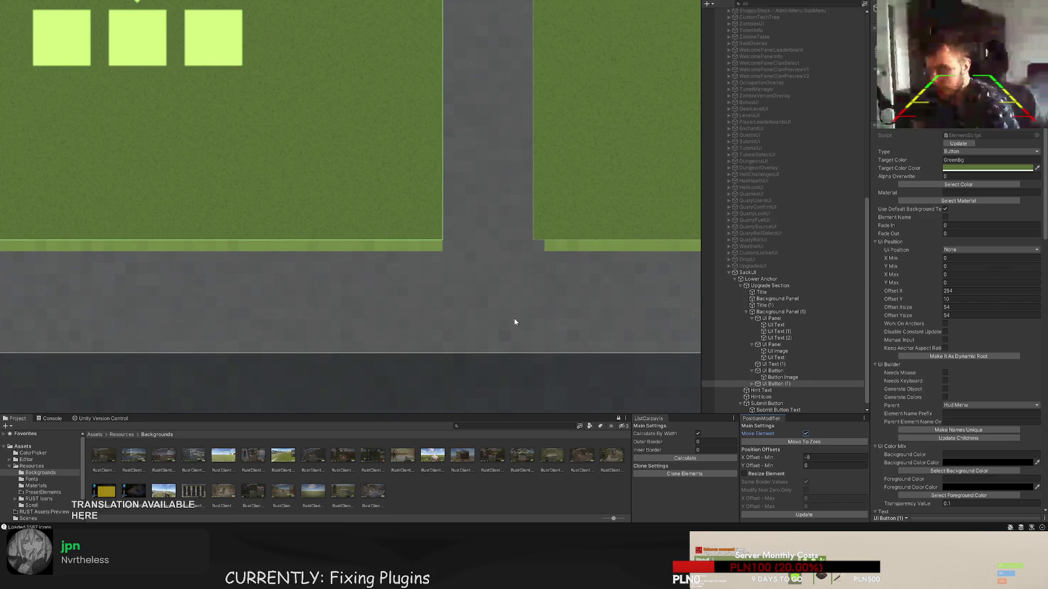
{"action": "scroll", "coordinate": [546, 283], "scroll_direction": "down", "scroll_amount": 4}
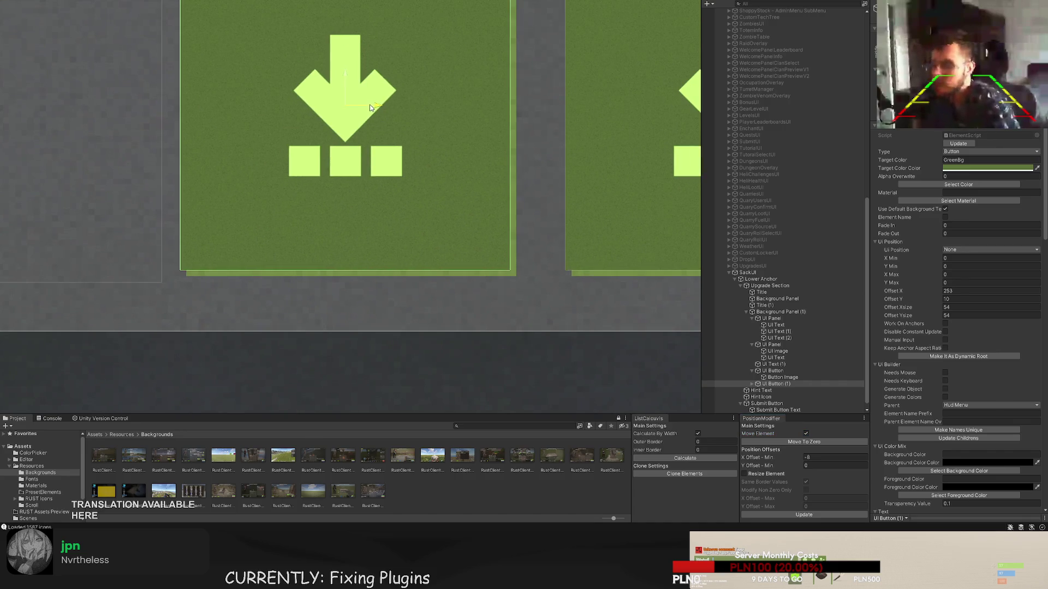
{"action": "scroll", "coordinate": [404, 196], "scroll_direction": "down", "scroll_amount": 4}
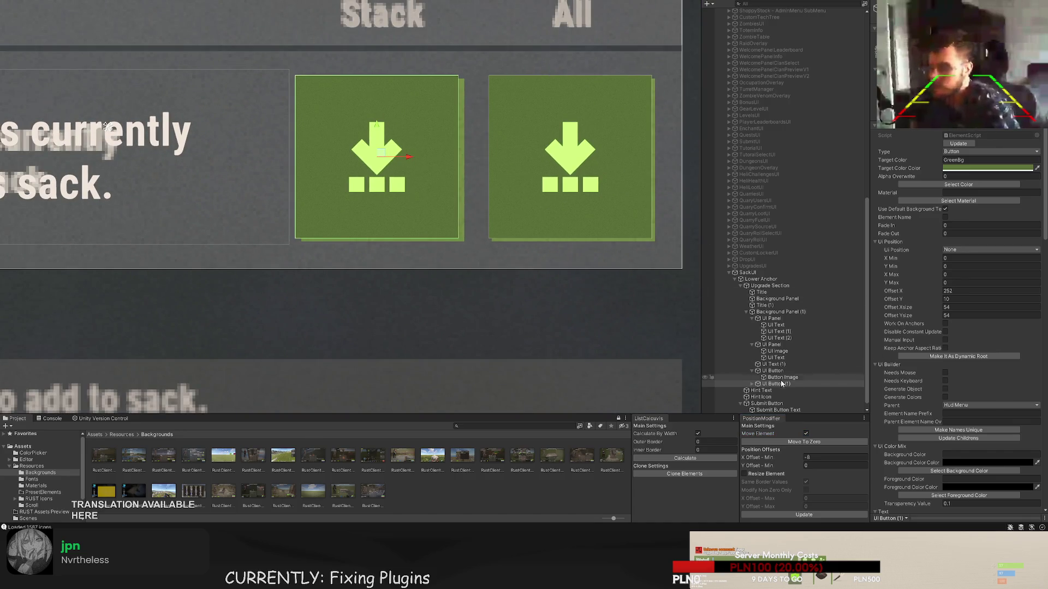
{"action": "left_click", "coordinate": [752, 384]}
{"action": "left_click", "coordinate": [779, 391]}
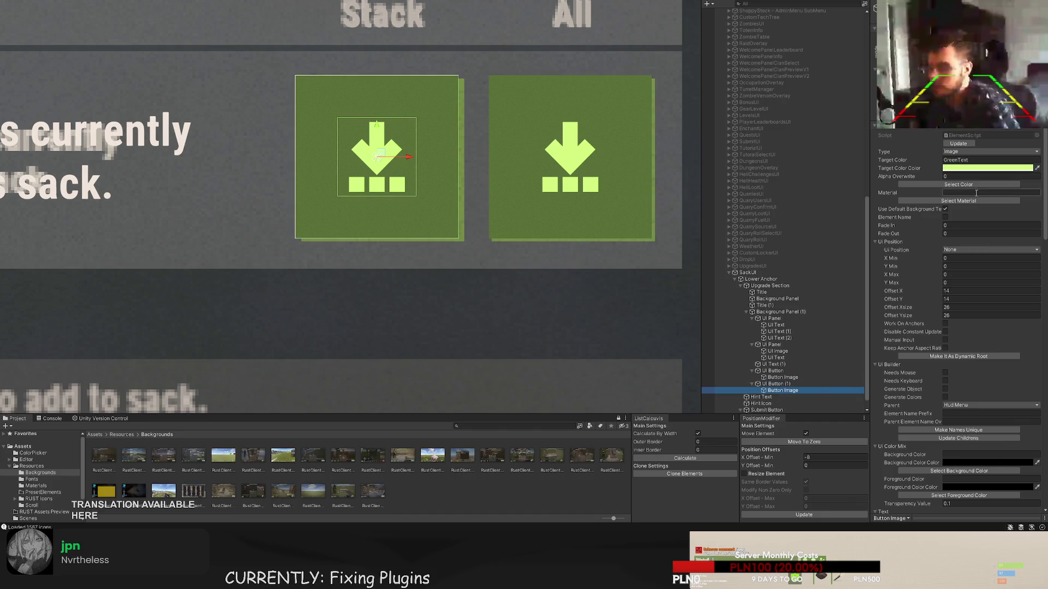
{"action": "scroll", "coordinate": [969, 327], "scroll_direction": "down", "scroll_amount": 6}
{"action": "left_click", "coordinate": [965, 442]}
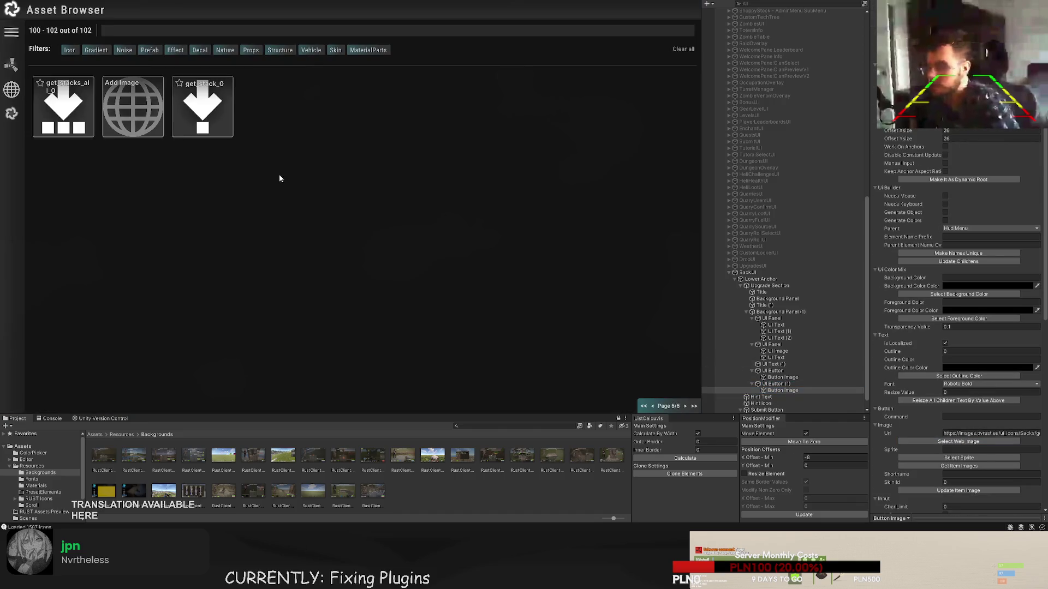
- Assign the single down-arrow icon to the Stack button's image
{"action": "left_click", "coordinate": [202, 98]}
{"action": "scroll", "coordinate": [338, 299], "scroll_direction": "down", "scroll_amount": 5}
{"action": "scroll", "coordinate": [335, 289], "scroll_direction": "down", "scroll_amount": 3}
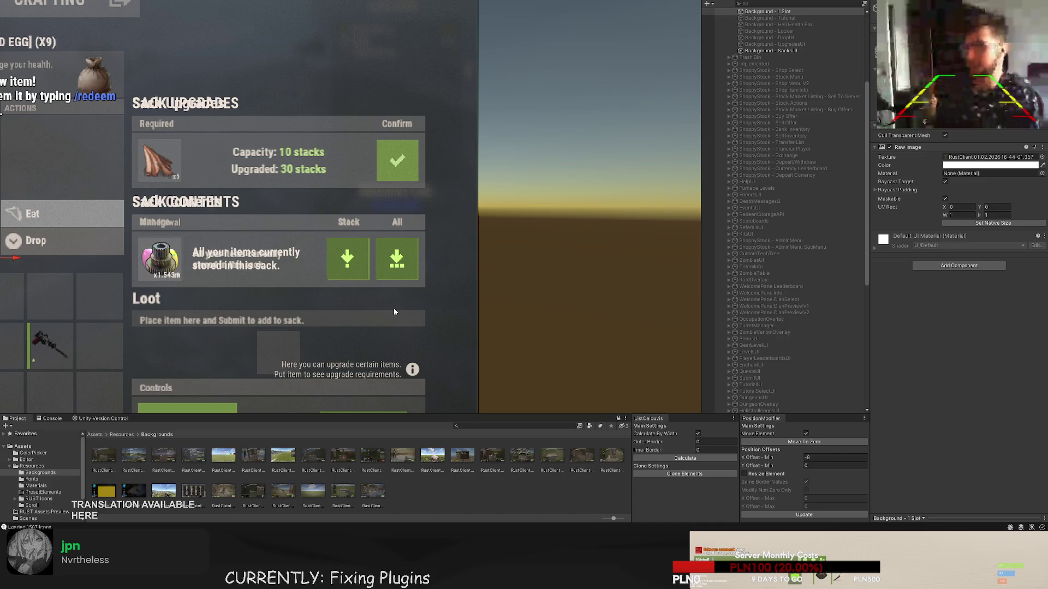
- Select the Background - SacksUI reference so it shows behind the sack panel
{"action": "scroll", "coordinate": [807, 232], "scroll_direction": "up", "scroll_amount": 3}
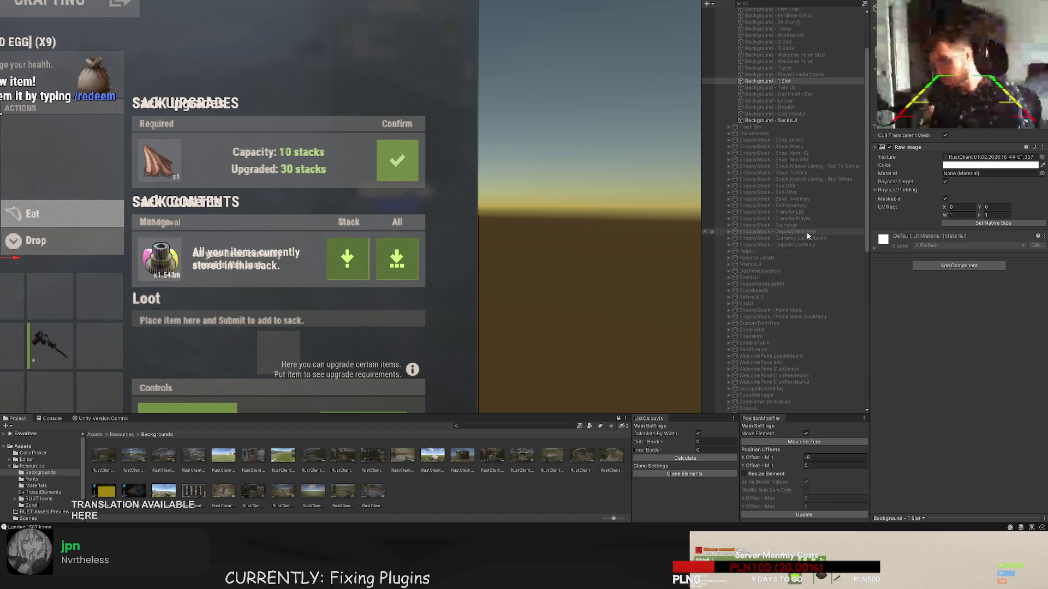
{"action": "scroll", "coordinate": [807, 231], "scroll_direction": "up", "scroll_amount": 3}
{"action": "left_click", "coordinate": [770, 188]}
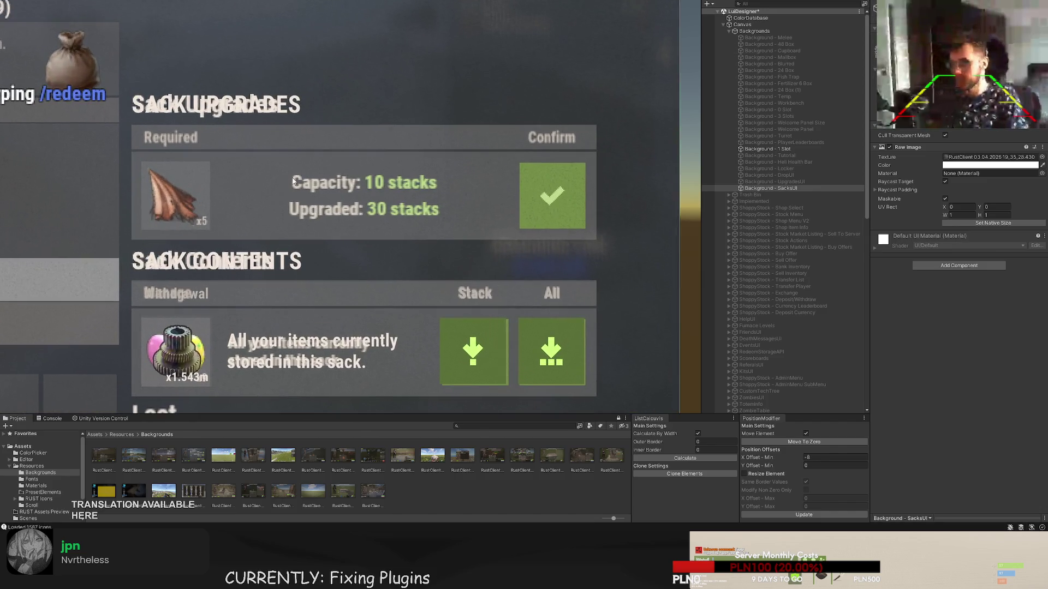
{"action": "scroll", "coordinate": [769, 346], "scroll_direction": "down", "scroll_amount": 6}
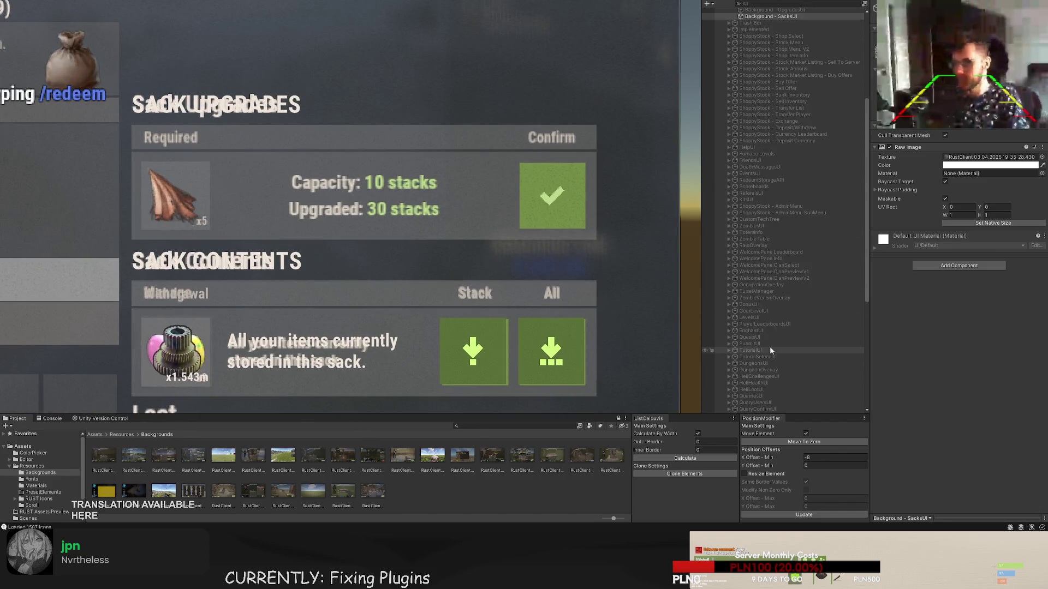
{"action": "scroll", "coordinate": [770, 348], "scroll_direction": "down", "scroll_amount": 8}
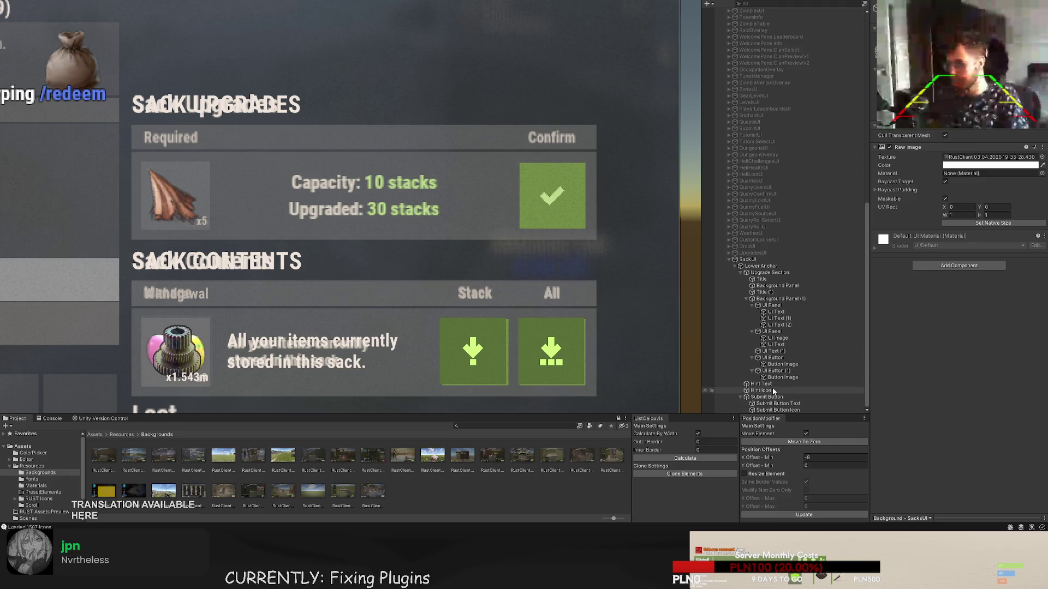
- Add a new UI Panel inside the upgrade section's Background Panel
{"action": "left_click", "coordinate": [782, 377]}
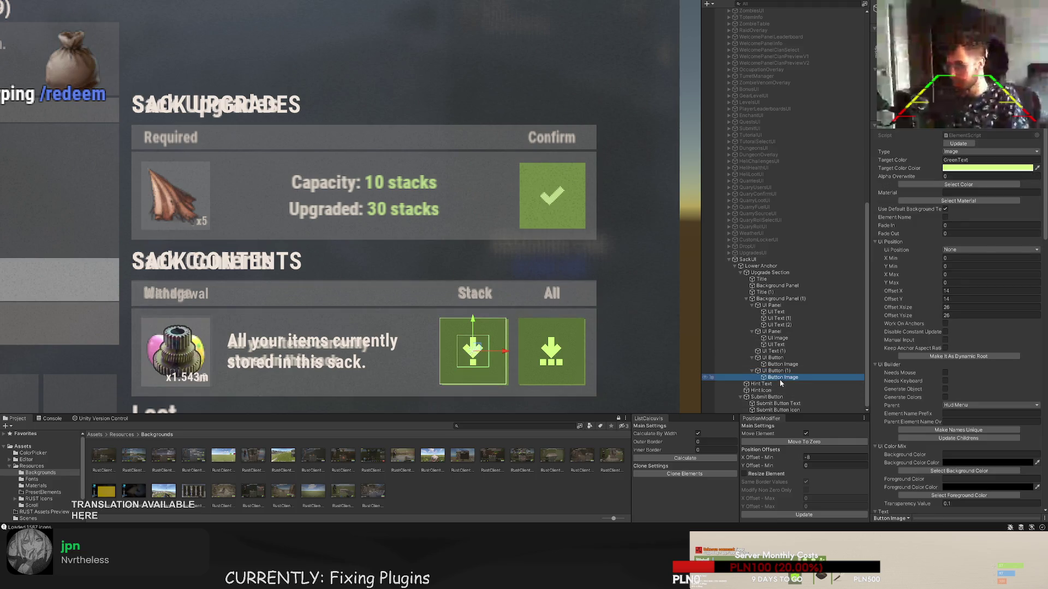
{"action": "left_click", "coordinate": [777, 358]}
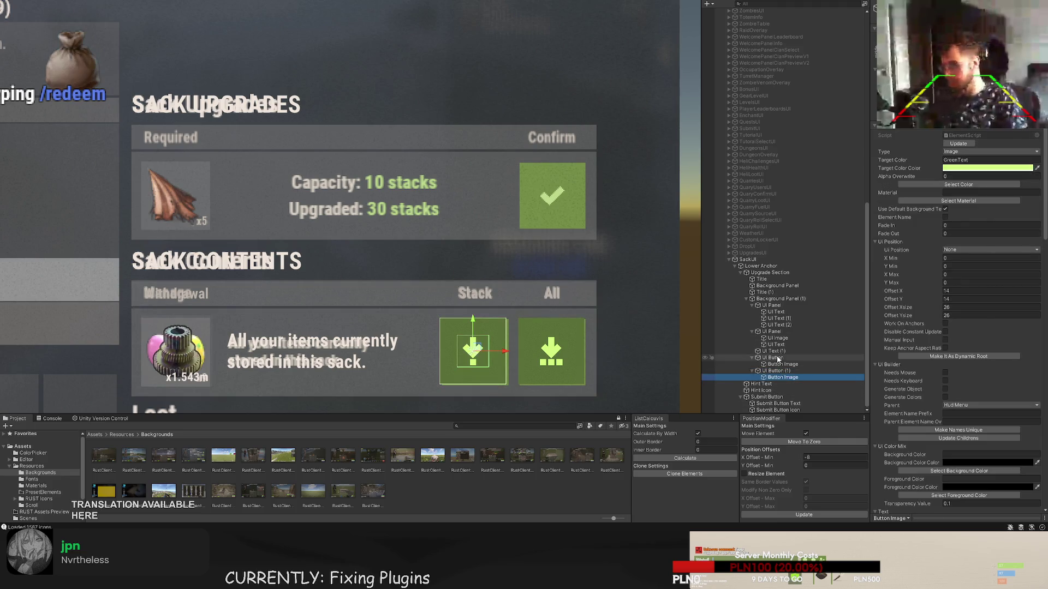
{"action": "left_click", "coordinate": [779, 299]}
{"action": "left_click", "coordinate": [761, 286]}
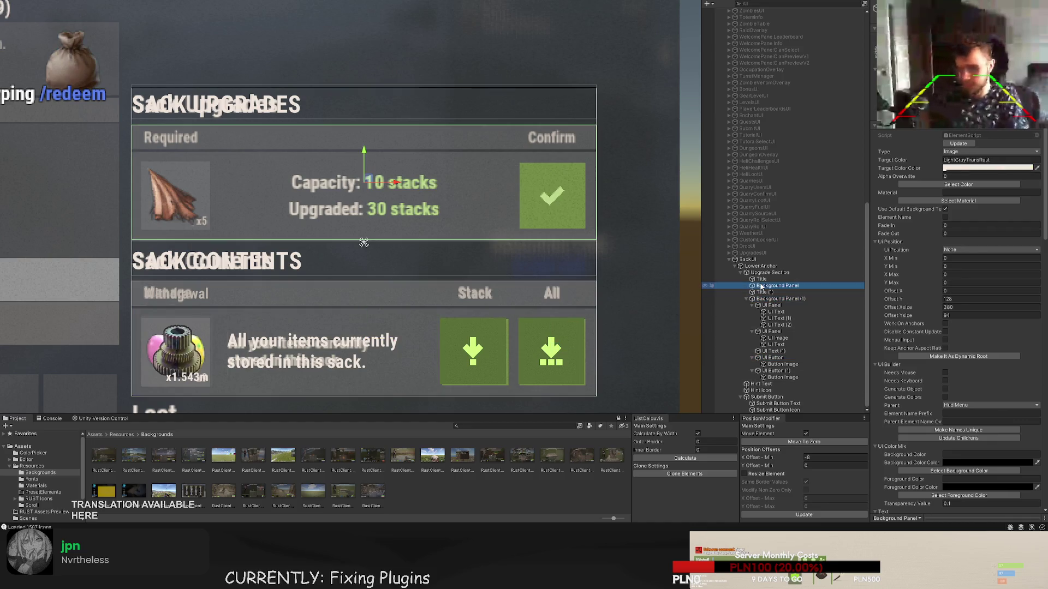
{"action": "key", "text": "alt+shift+n"}
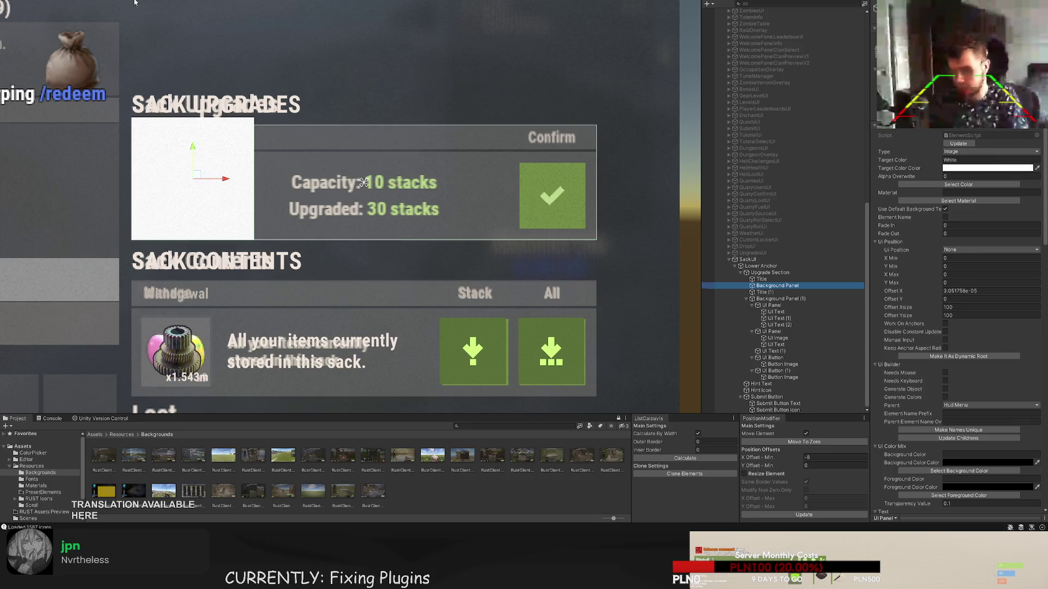
- Resize the new panel into a 380x20 header strip across the top at Offset Y 74
{"action": "left_click", "coordinate": [785, 313]}
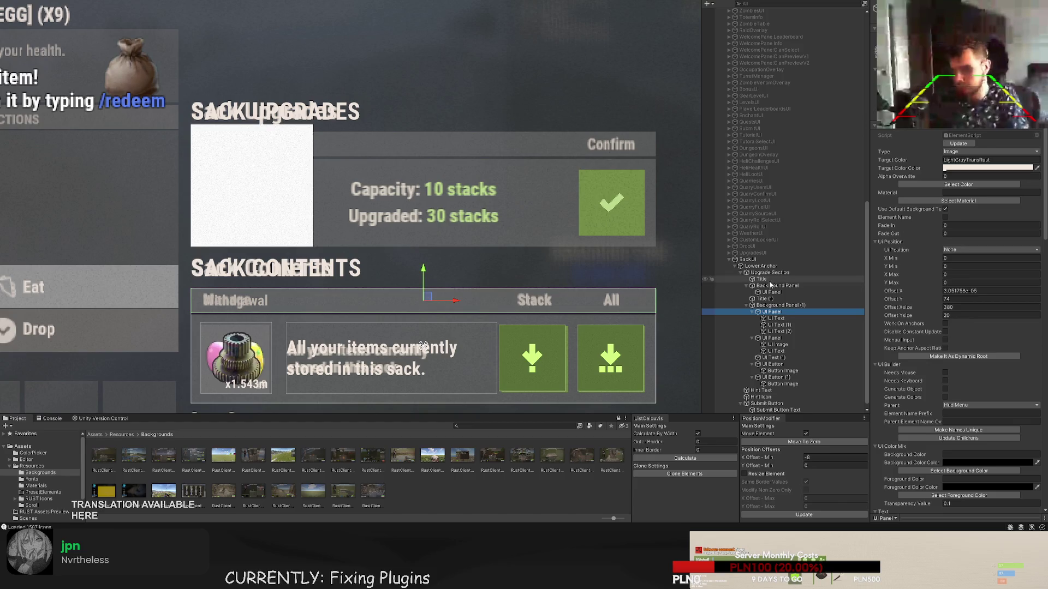
{"action": "double_click", "coordinate": [770, 293]}
{"action": "mouse_move", "coordinate": [213, 102]}
{"action": "left_mouse_down"}
{"action": "mouse_move", "coordinate": [213, 112]}
{"action": "mouse_move", "coordinate": [245, 112]}
{"action": "left_mouse_up"}
{"action": "scroll", "coordinate": [246, 114], "scroll_direction": "up", "scroll_amount": 2}
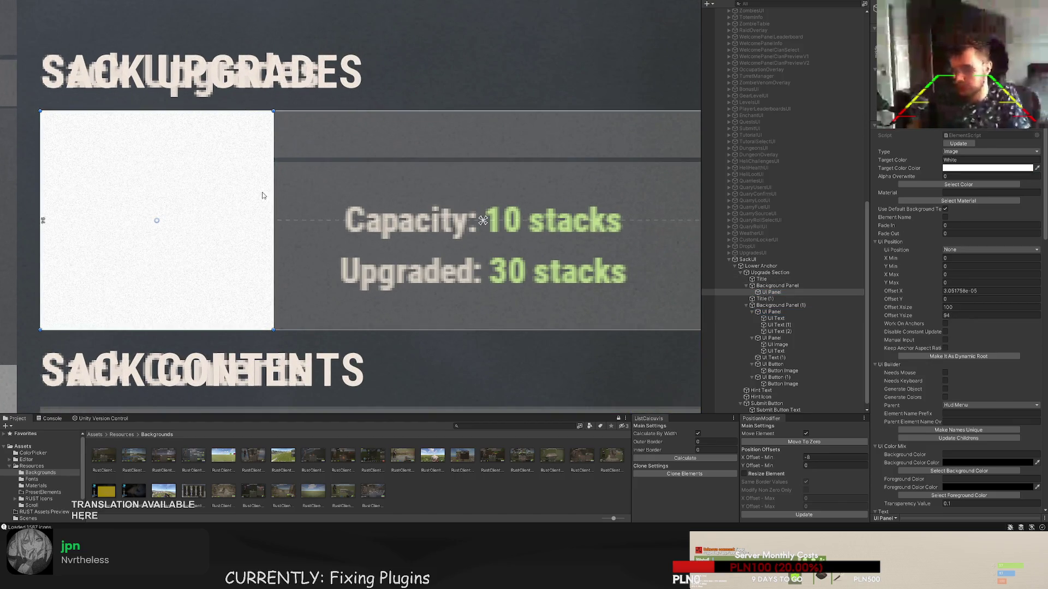
{"action": "mouse_move", "coordinate": [253, 328]}
{"action": "left_mouse_down"}
{"action": "mouse_move", "coordinate": [253, 154]}
{"action": "mouse_move", "coordinate": [275, 159]}
{"action": "left_mouse_up"}
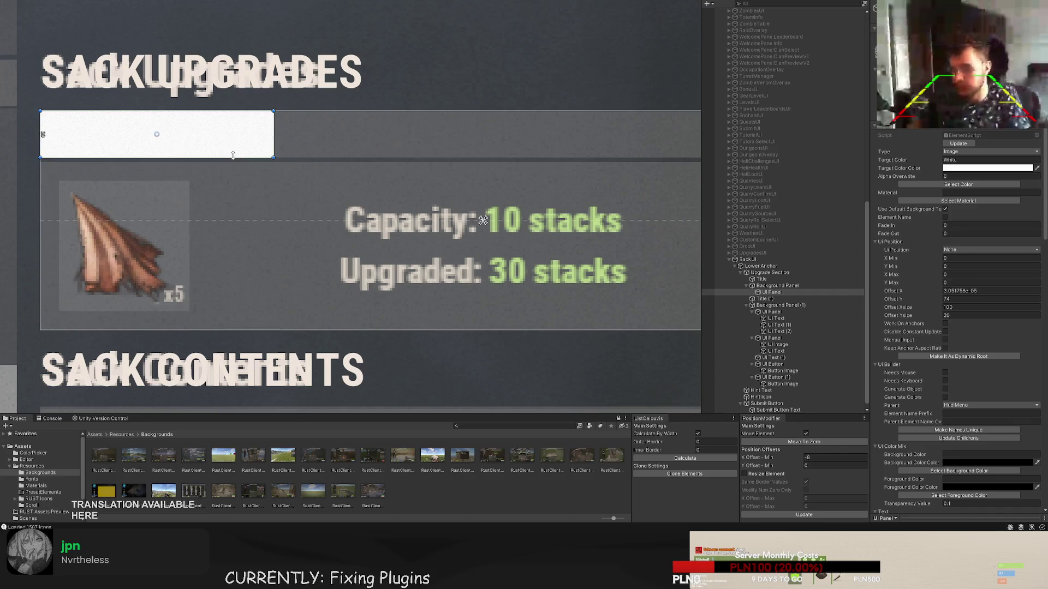
{"action": "mouse_move", "coordinate": [230, 109]}
{"action": "left_mouse_down"}
{"action": "mouse_move", "coordinate": [618, 119]}
{"action": "mouse_move", "coordinate": [361, 129]}
{"action": "mouse_move", "coordinate": [660, 117]}
{"action": "left_mouse_up"}
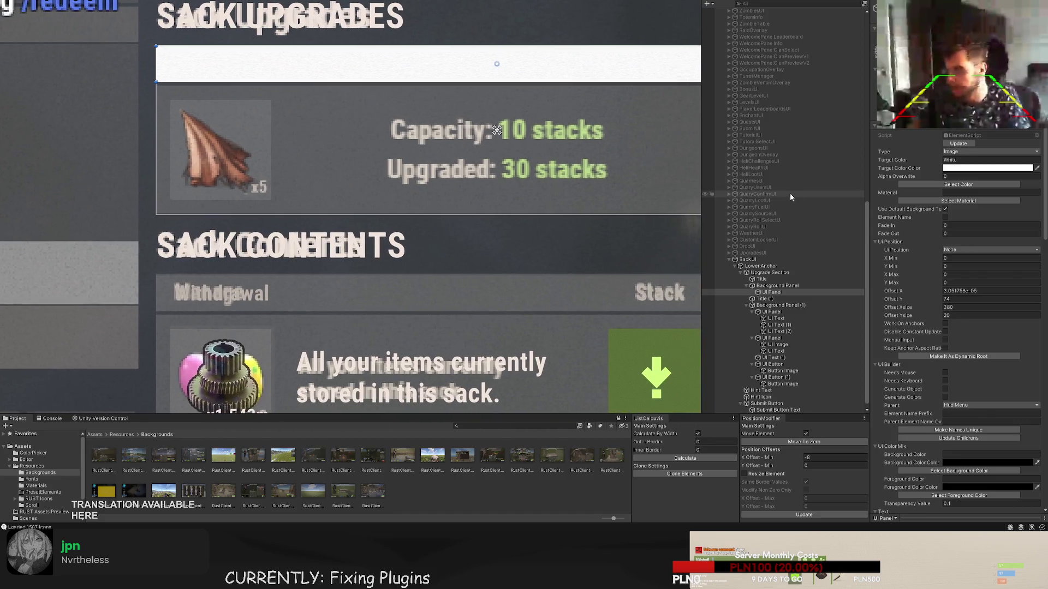
{"action": "scroll", "coordinate": [229, 292], "scroll_direction": "up", "scroll_amount": 2}
{"action": "scroll", "coordinate": [229, 292], "scroll_direction": "up", "scroll_amount": 2}
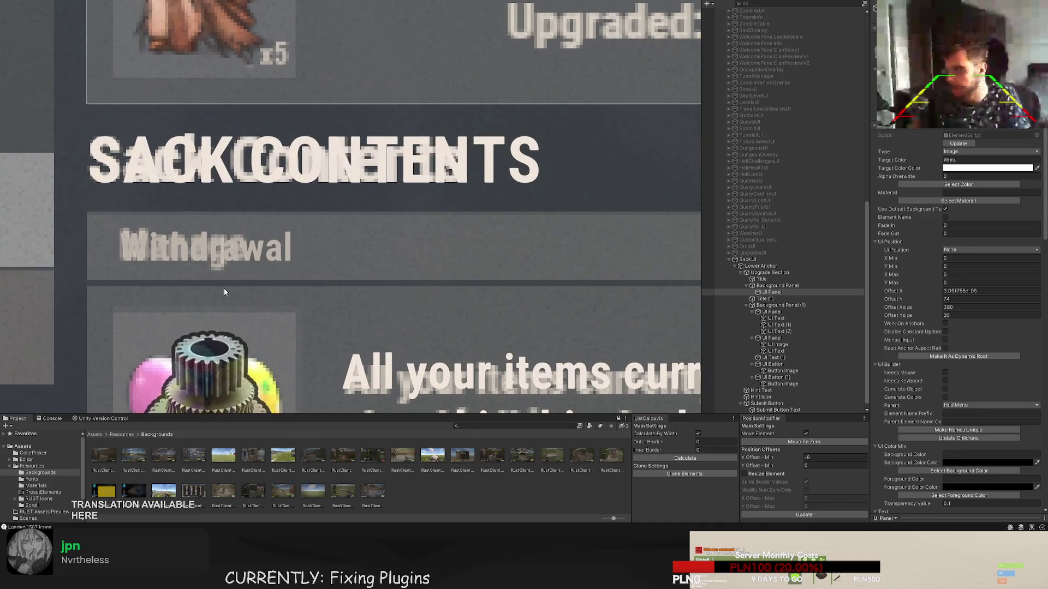
{"action": "scroll", "coordinate": [224, 284], "scroll_direction": "down", "scroll_amount": 1}
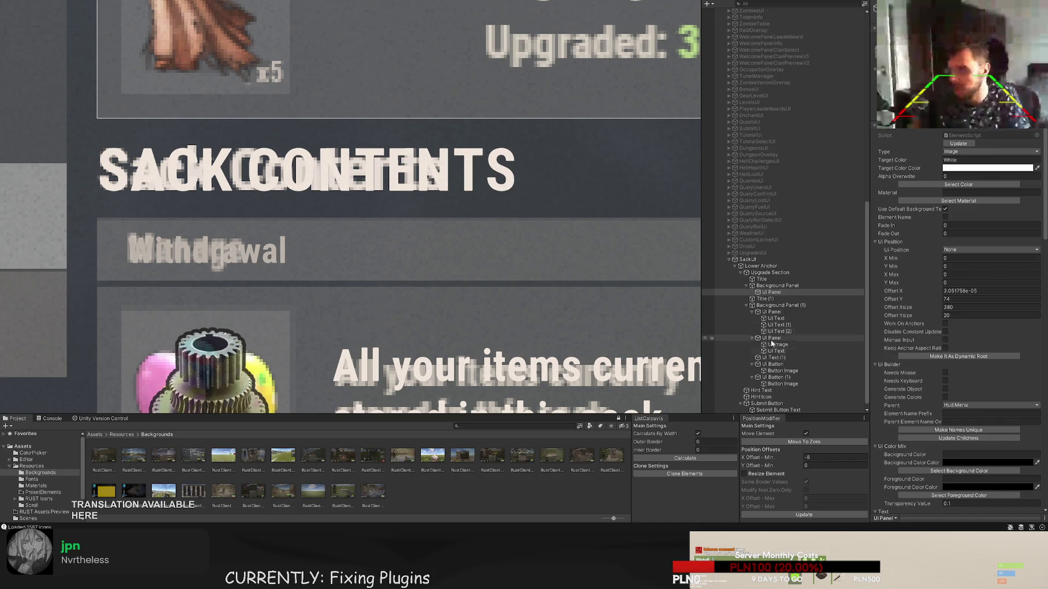
- Compare the strip with the contents section's header panel, All and Stack buttons
{"action": "left_click", "coordinate": [771, 312]}
{"action": "scroll", "coordinate": [205, 192], "scroll_direction": "up", "scroll_amount": 1}
{"action": "scroll", "coordinate": [202, 198], "scroll_direction": "down", "scroll_amount": 4}
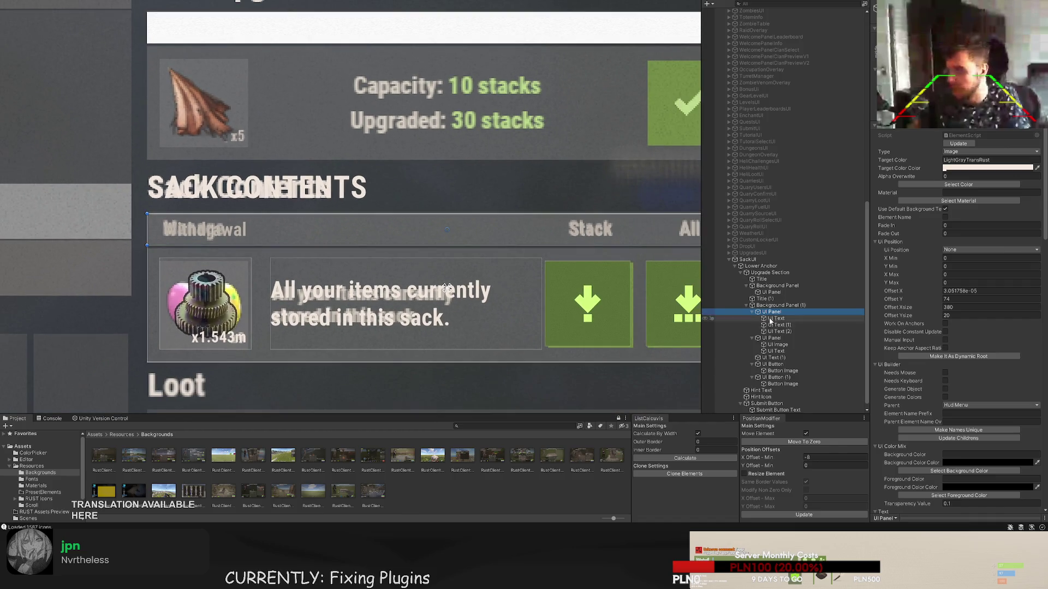
{"action": "scroll", "coordinate": [505, 212], "scroll_direction": "down", "scroll_amount": 5}
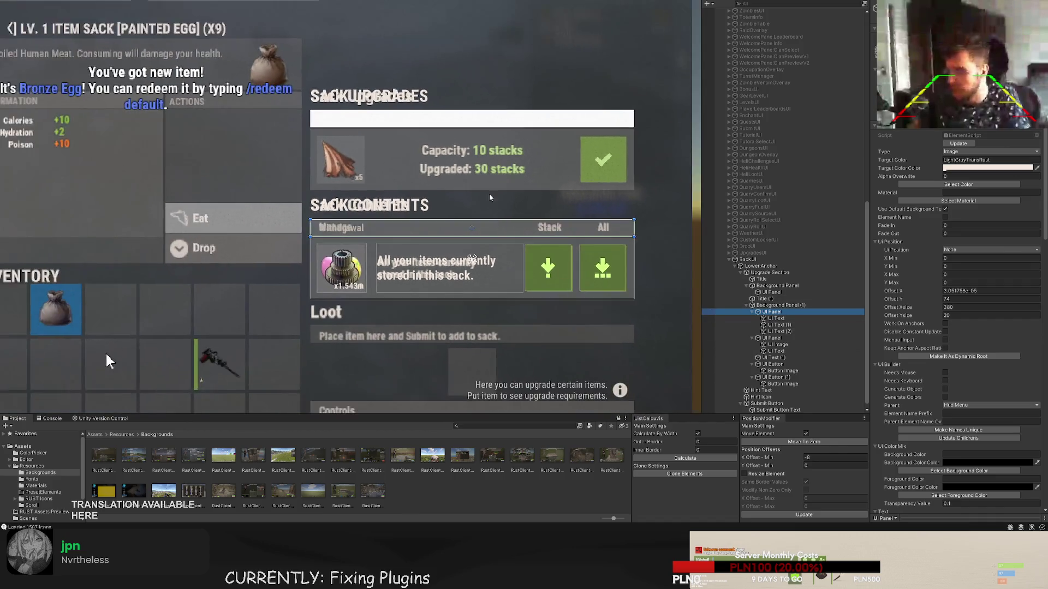
{"action": "left_click", "coordinate": [786, 371]}
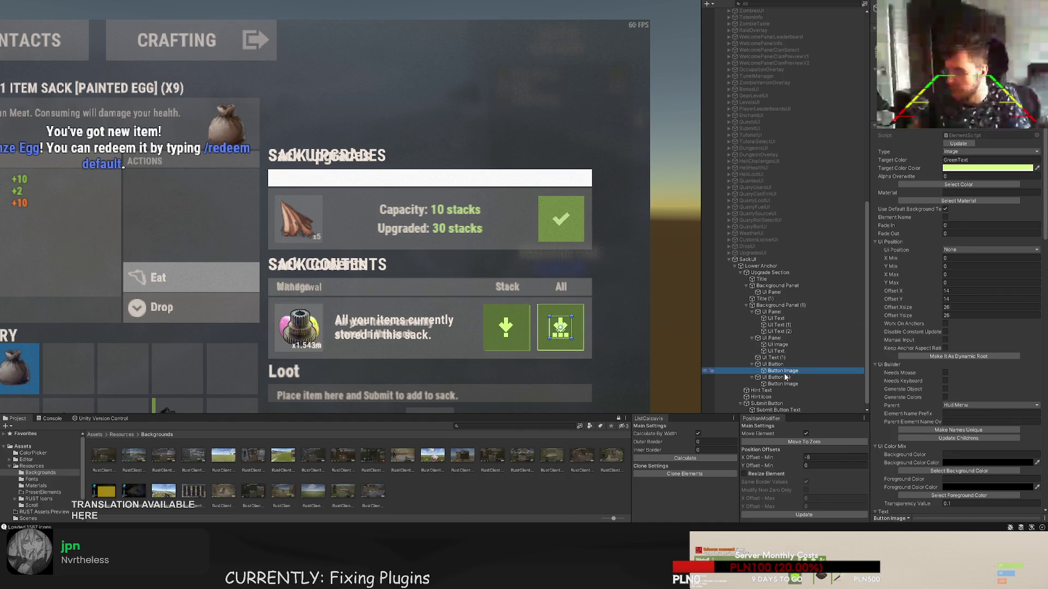
{"action": "left_click", "coordinate": [774, 364]}
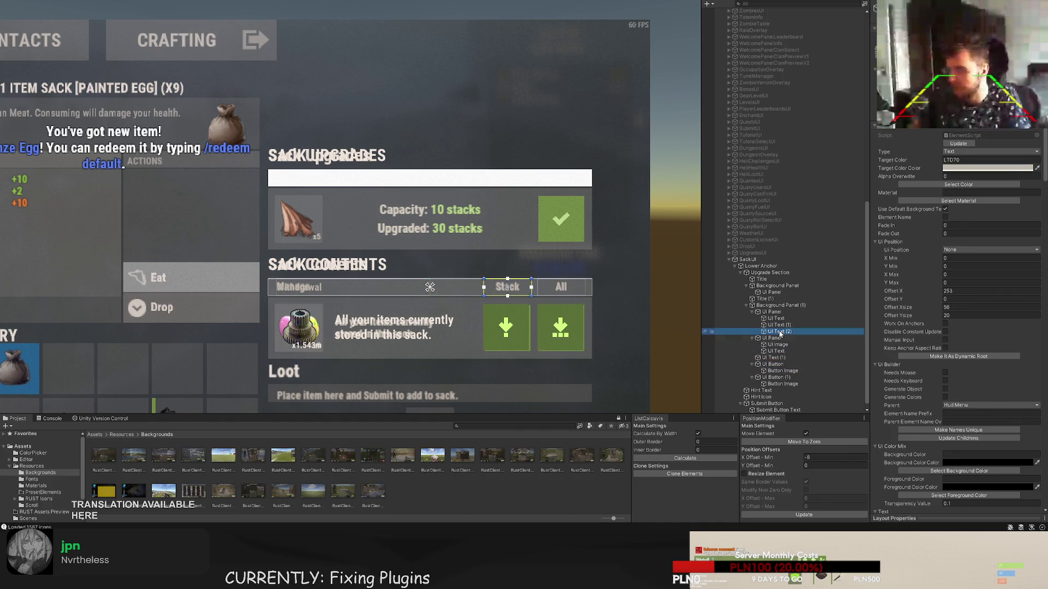
{"action": "left_click", "coordinate": [771, 312]}
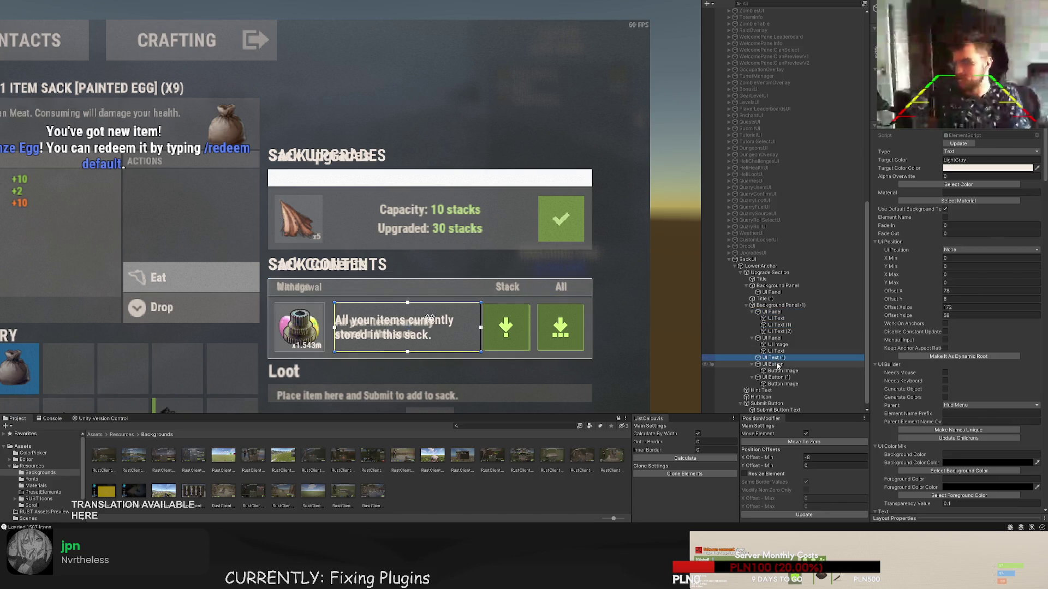
{"action": "left_click", "coordinate": [774, 377]}
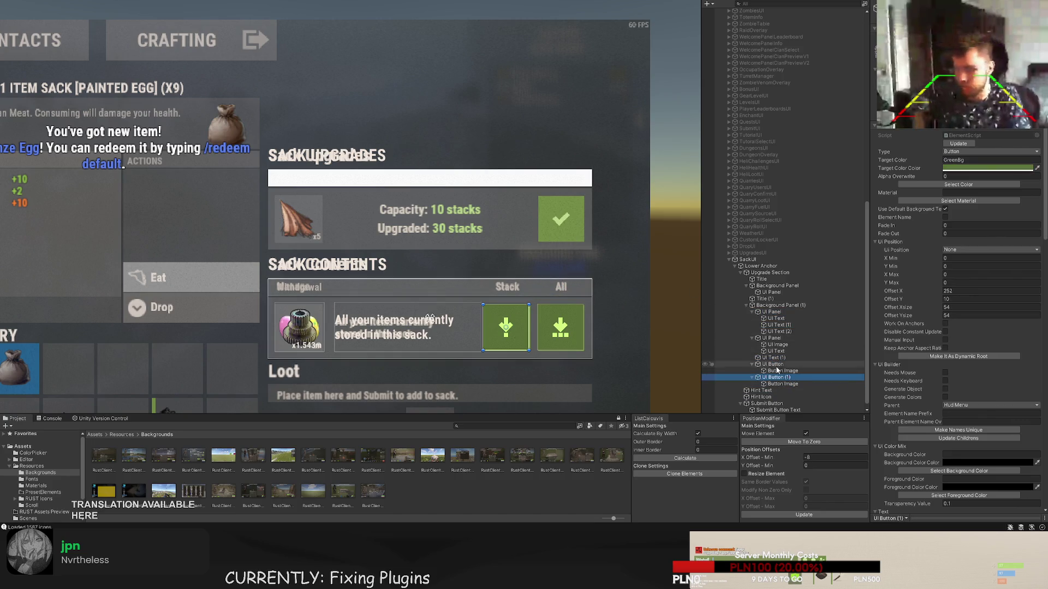
- Set the header strip's Target Color to LightGrayTransRust
{"action": "left_click", "coordinate": [774, 292]}
{"action": "left_click", "coordinate": [958, 184]}
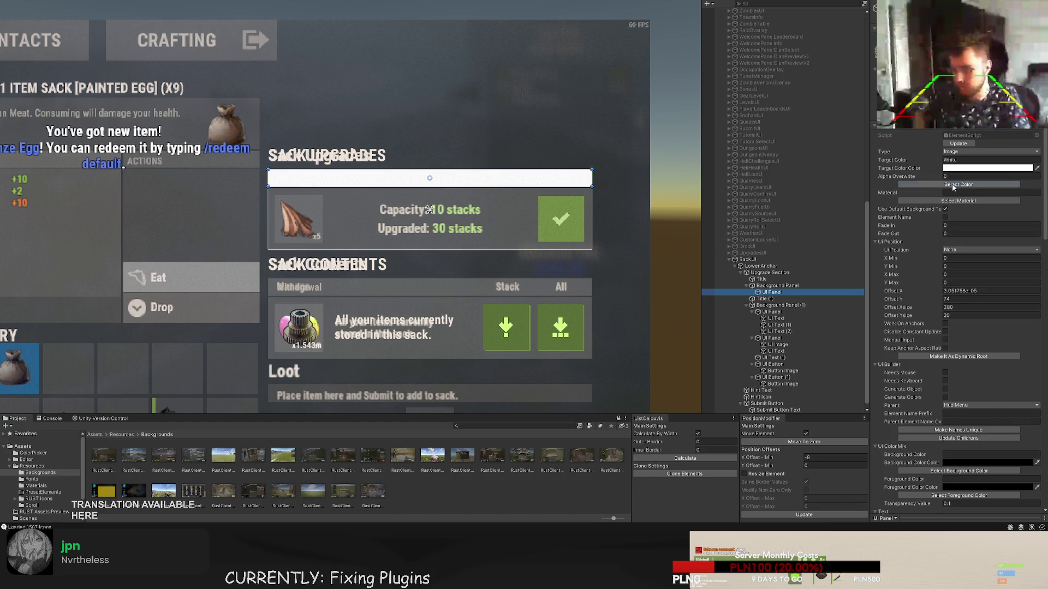
{"action": "left_click", "coordinate": [694, 406]}
{"action": "left_click", "coordinate": [31, 77]}
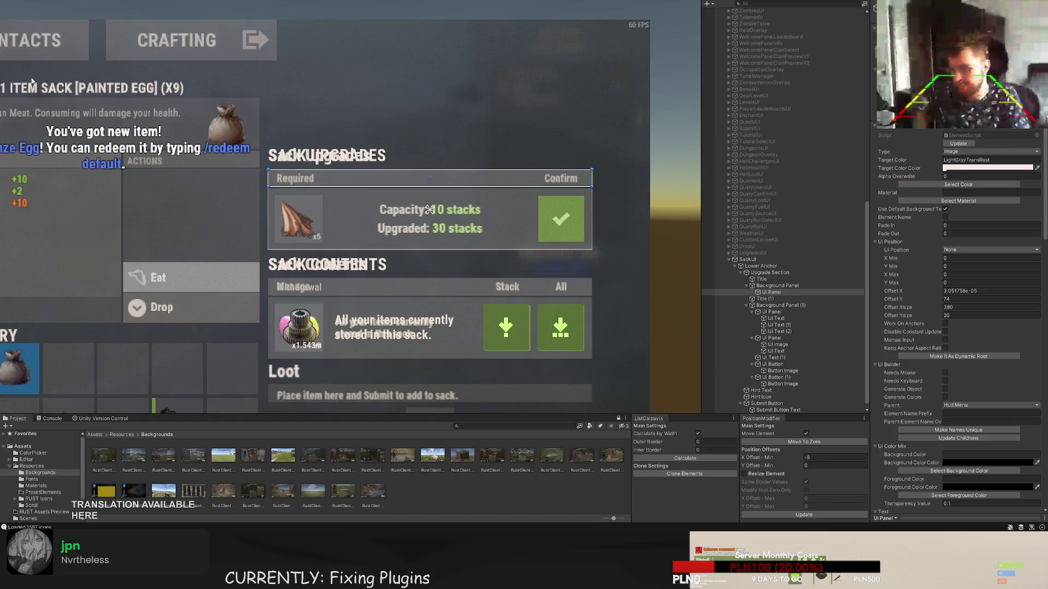
{"action": "scroll", "coordinate": [312, 250], "scroll_direction": "up", "scroll_amount": 5}
{"action": "left_click_drag", "start_coordinate": [312, 249], "coordinate": [308, 179]}
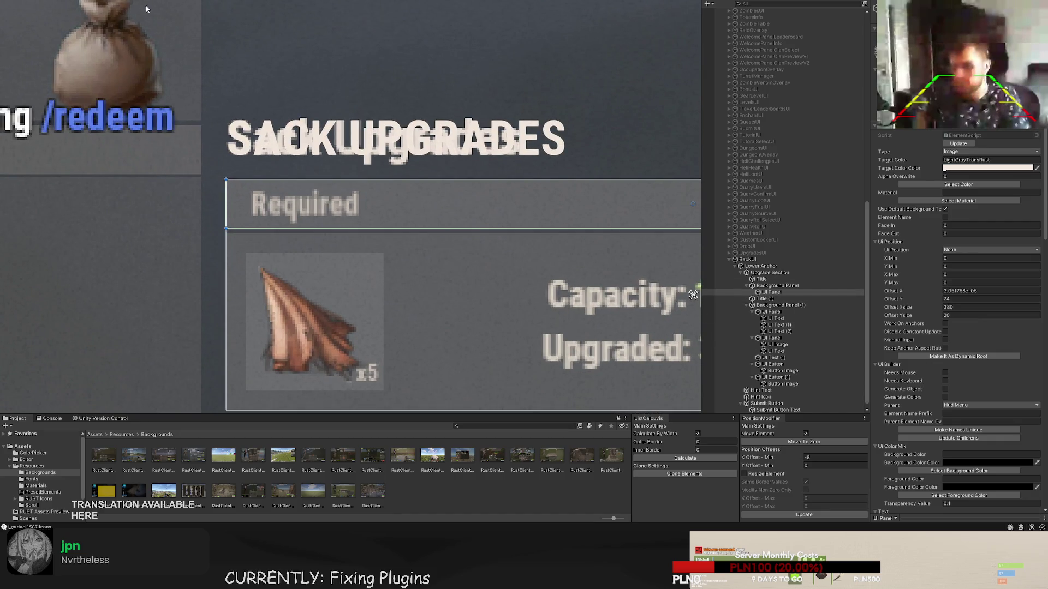
- Add a text label for the upgrades header strip, restoring it after an accidental delete
{"action": "key", "text": "ctrl+t"}
{"action": "scroll", "coordinate": [229, 147], "scroll_direction": "up", "scroll_amount": 2}
{"action": "left_click_drag", "start_coordinate": [286, 84], "coordinate": [286, 188]}
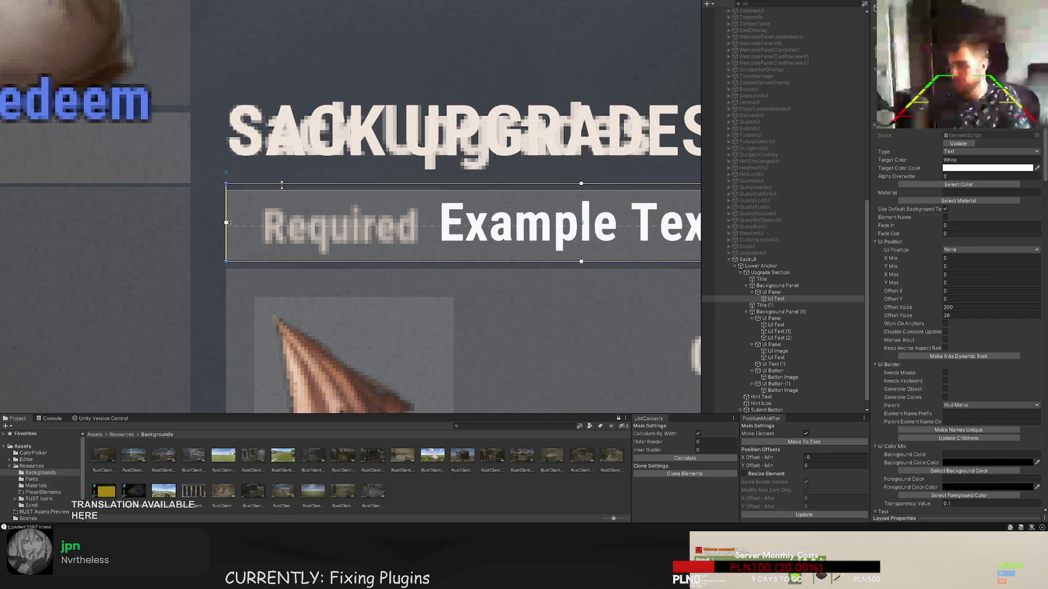
{"action": "key", "text": "Delete"}
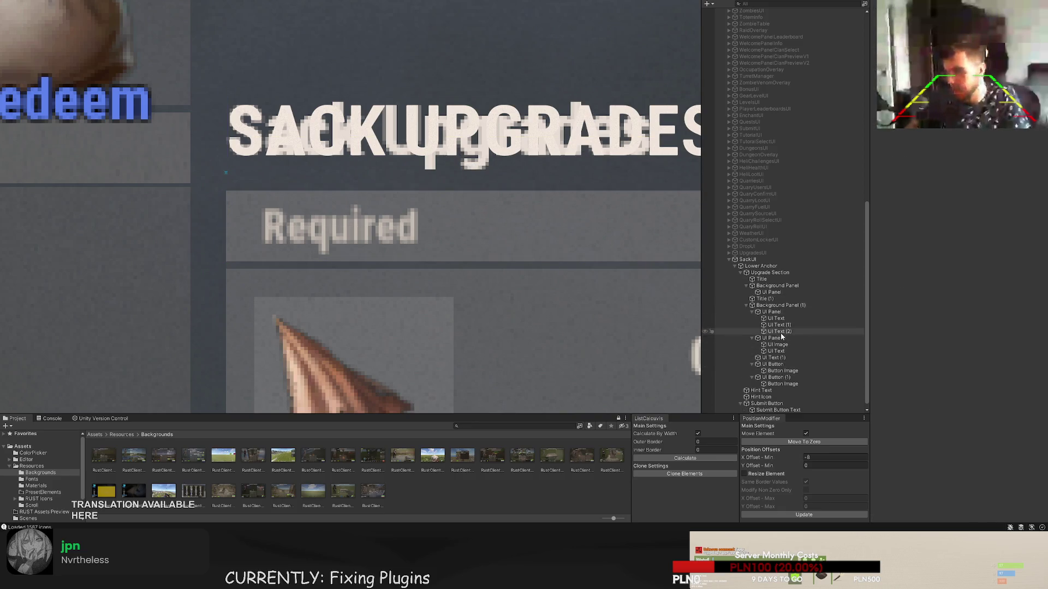
{"action": "left_click", "coordinate": [771, 338]}
{"action": "left_click", "coordinate": [771, 293]}
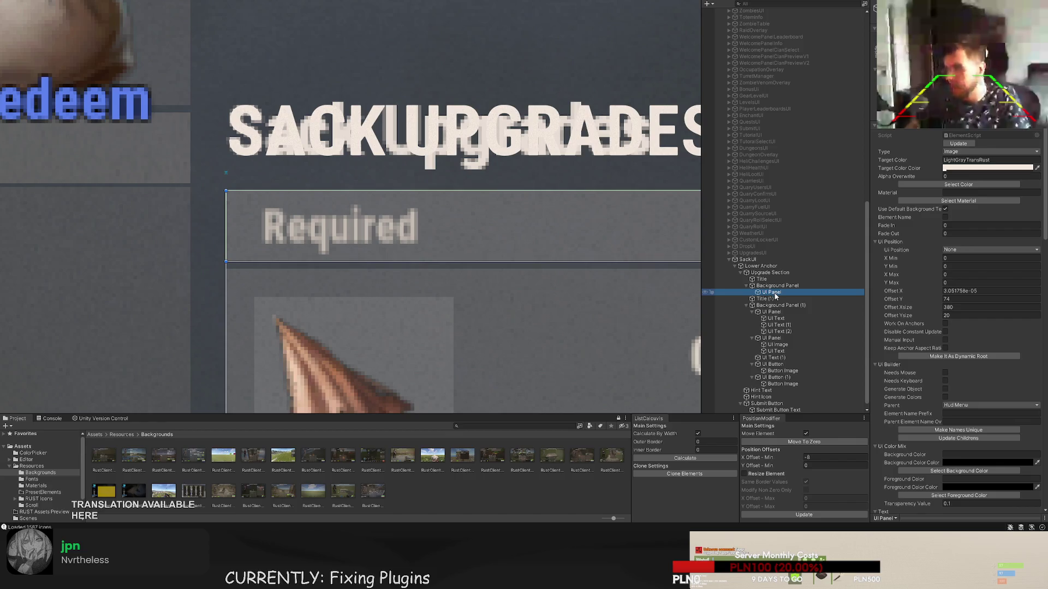
{"action": "key", "text": "ctrl+z"}
- Move the label up into the upgrades header and change its text to 'Requiredequirement'
{"action": "scroll", "coordinate": [473, 295], "scroll_direction": "down", "scroll_amount": 5}
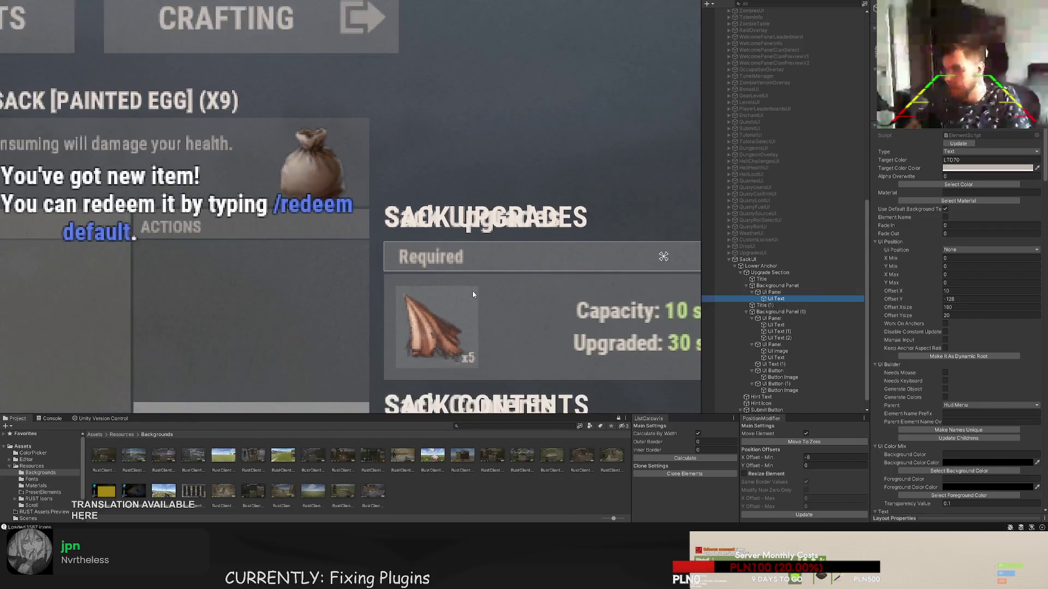
{"action": "left_click_drag", "start_coordinate": [472, 295], "coordinate": [400, 170]}
{"action": "left_click_drag", "start_coordinate": [411, 212], "coordinate": [391, 24]}
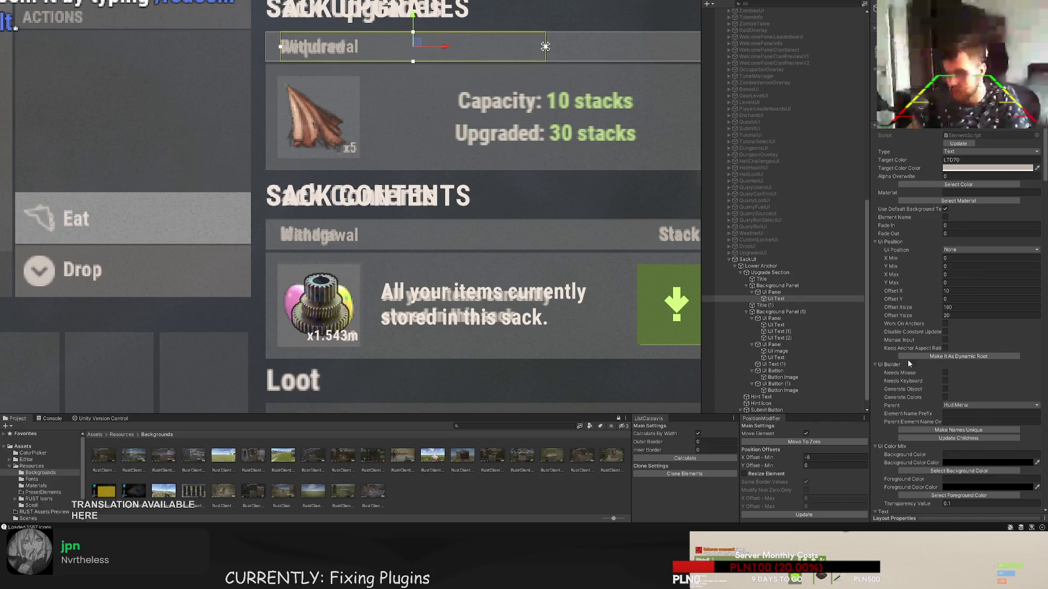
{"action": "scroll", "coordinate": [908, 364], "scroll_direction": "down", "scroll_amount": 10}
{"action": "left_click", "coordinate": [927, 382]}
{"action": "type", "text": "Required"}
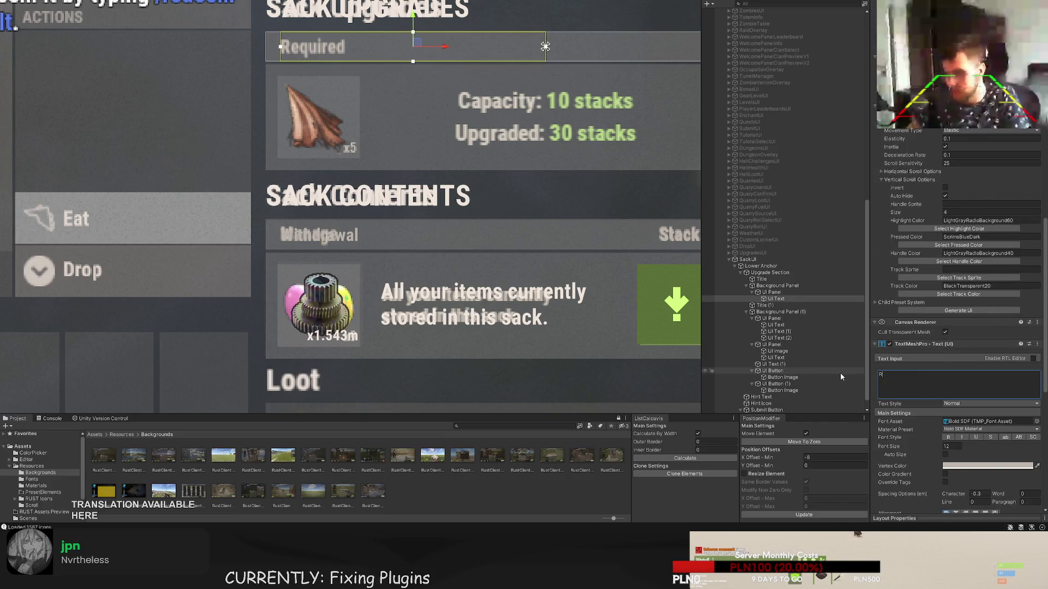
{"action": "type", "text": "equirement"}
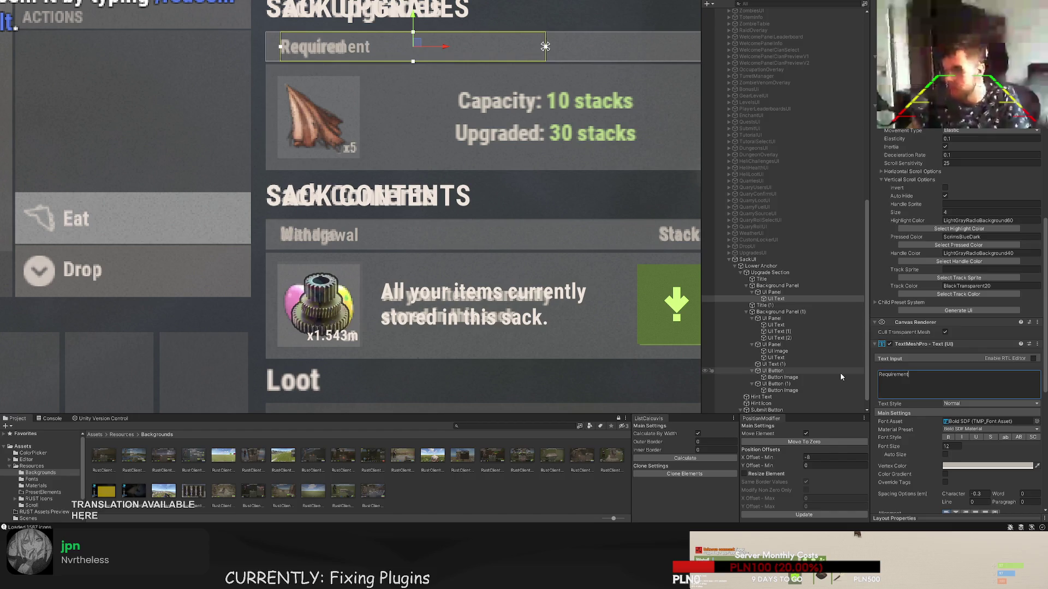
{"action": "scroll", "coordinate": [376, 161], "scroll_direction": "down", "scroll_amount": 3}
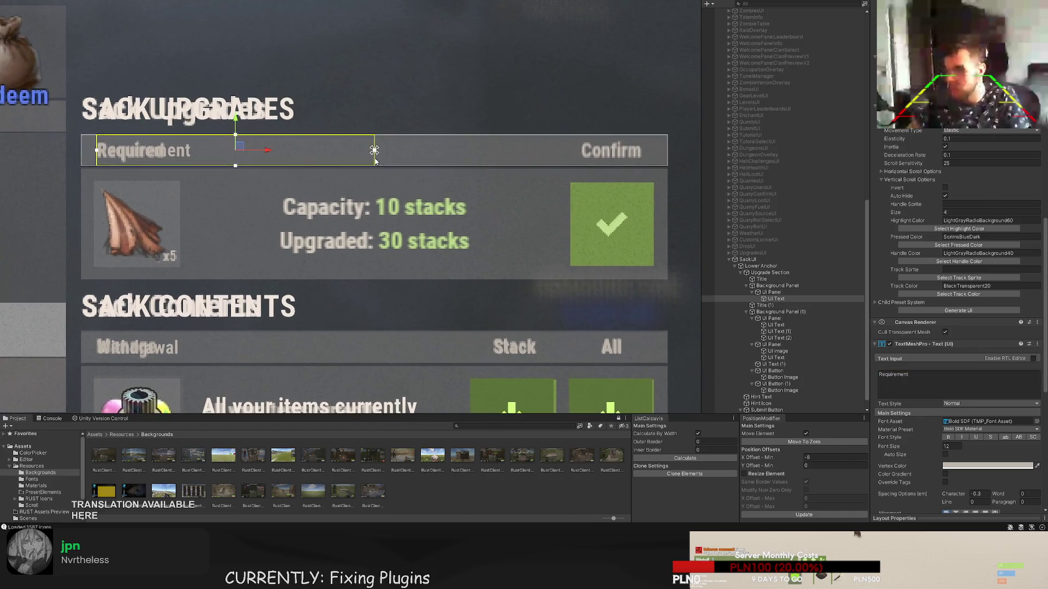
{"action": "mouse_move", "coordinate": [274, 154]}
{"action": "left_mouse_down"}
{"action": "mouse_move", "coordinate": [251, 155]}
{"action": "mouse_move", "coordinate": [520, 152]}
{"action": "left_mouse_up"}
- Duplicate the Requirement label so a second copy sits just before Confirm
{"action": "key", "text": "ctrl+d"}
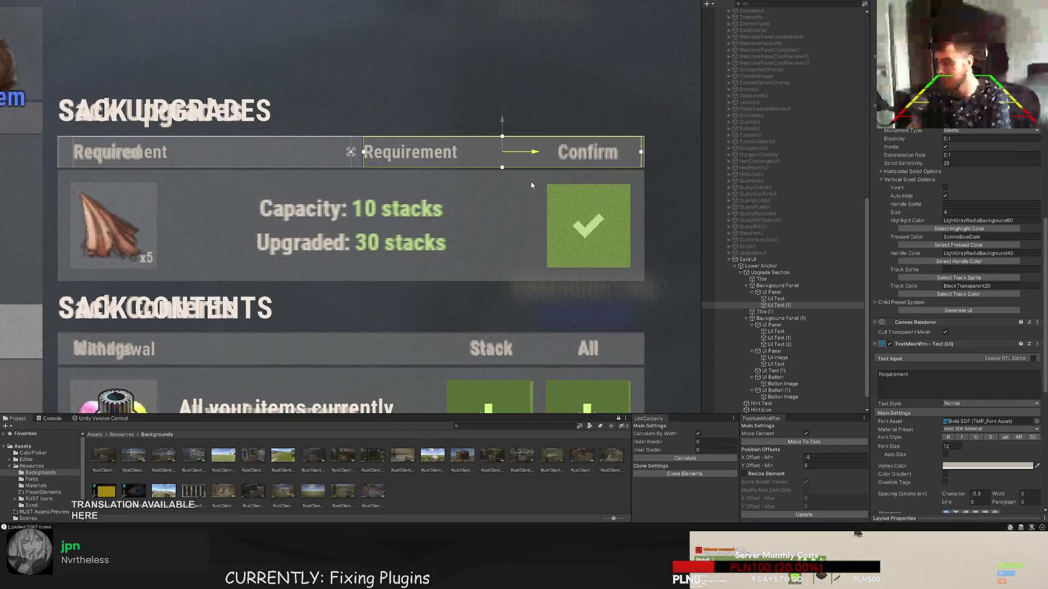
{"action": "left_click_drag", "start_coordinate": [558, 244], "coordinate": [487, 186]}
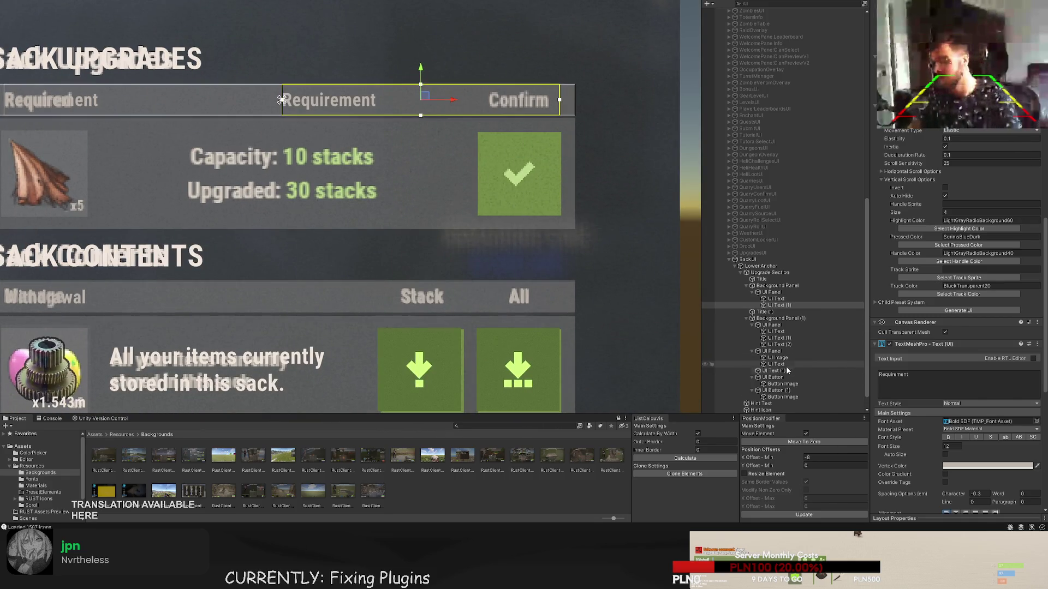
{"action": "left_click", "coordinate": [773, 377]}
{"action": "scroll", "coordinate": [546, 287], "scroll_direction": "down", "scroll_amount": 2}
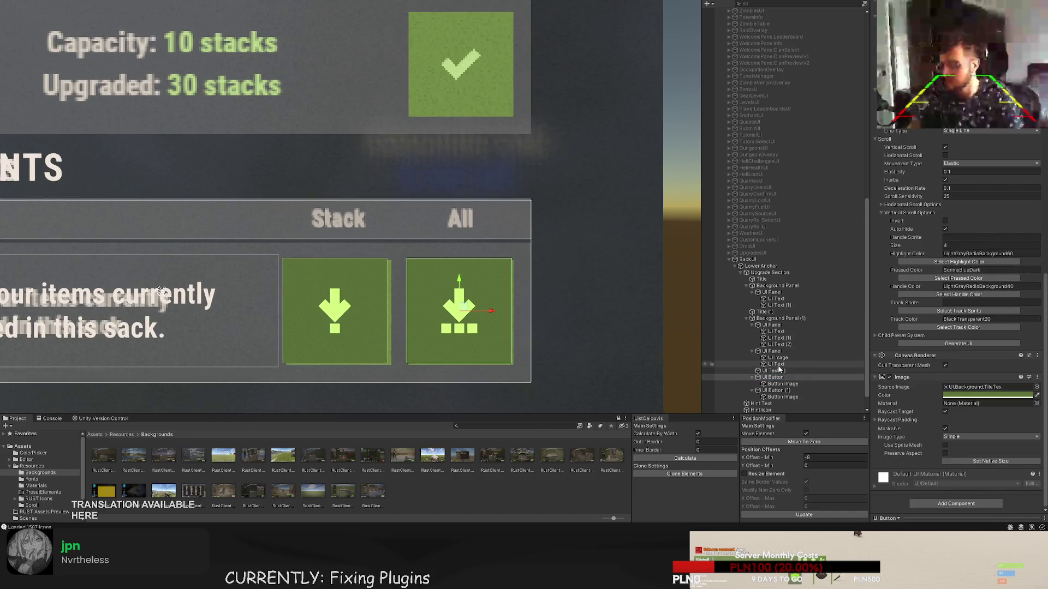
- Narrow the All header label by about 16 px from its right edge
{"action": "double_click", "coordinate": [785, 378]}
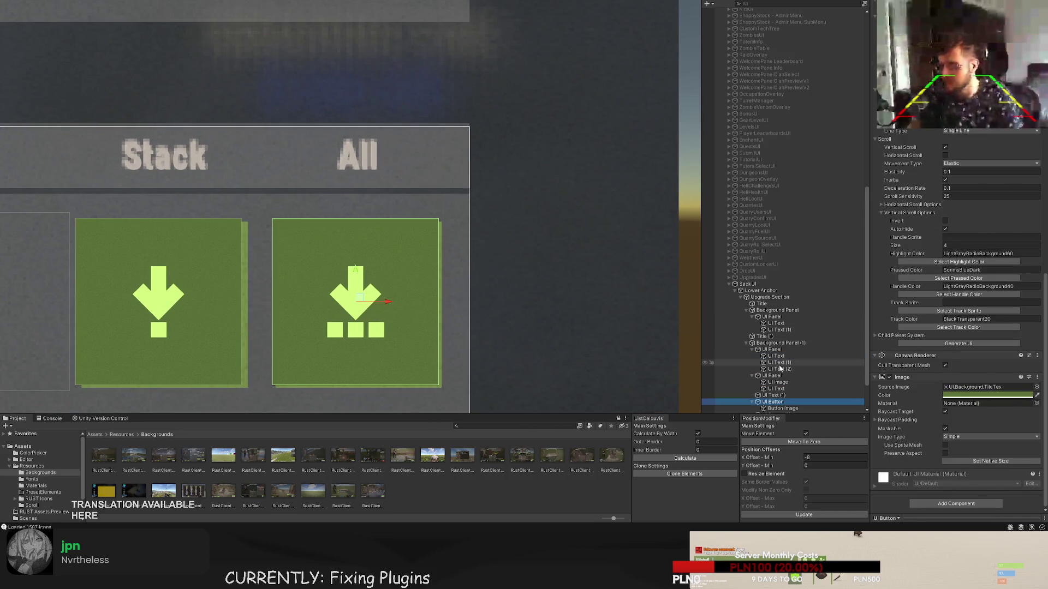
{"action": "left_click", "coordinate": [779, 362]}
{"action": "key", "text": "f"}
{"action": "scroll", "coordinate": [460, 225], "scroll_direction": "up", "scroll_amount": 2}
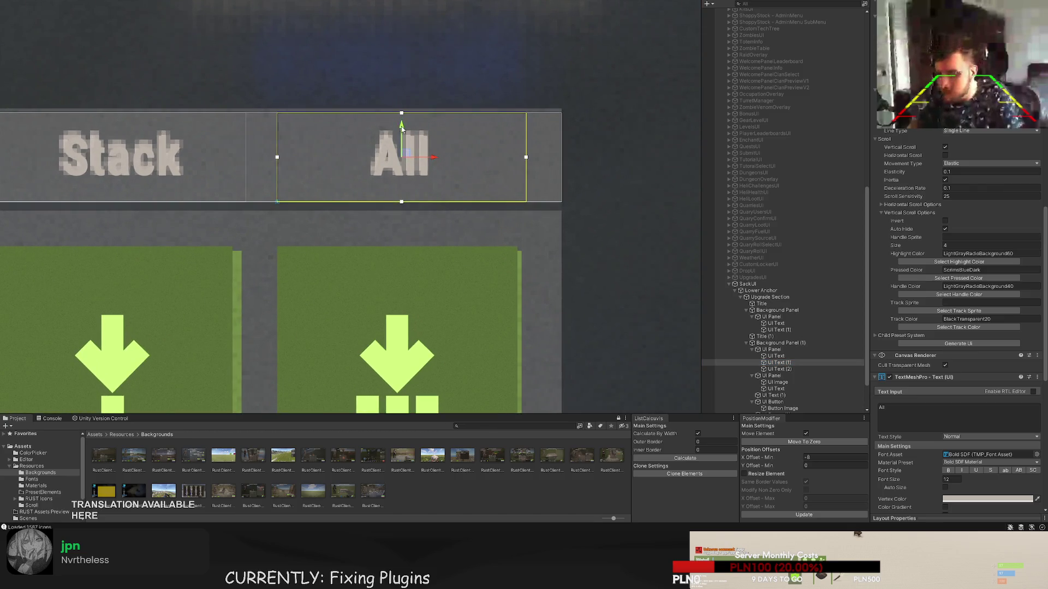
{"action": "left_click_drag", "start_coordinate": [402, 128], "coordinate": [403, 163]}
{"action": "key", "text": "ctrl+z"}
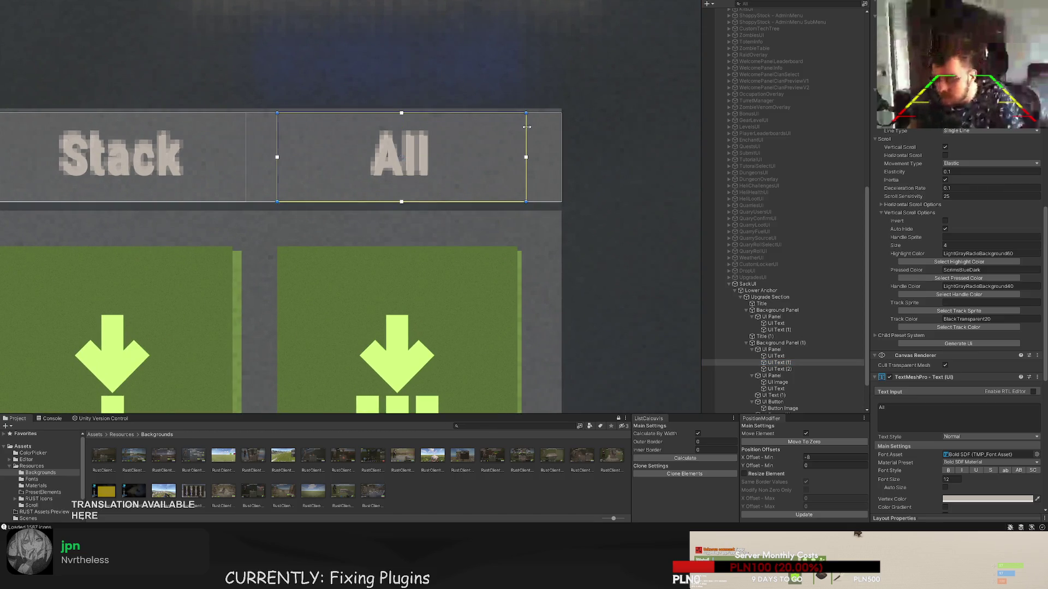
{"action": "left_click_drag", "start_coordinate": [526, 126], "coordinate": [518, 127]}
{"action": "left_click_drag", "start_coordinate": [518, 163], "coordinate": [644, 158]}
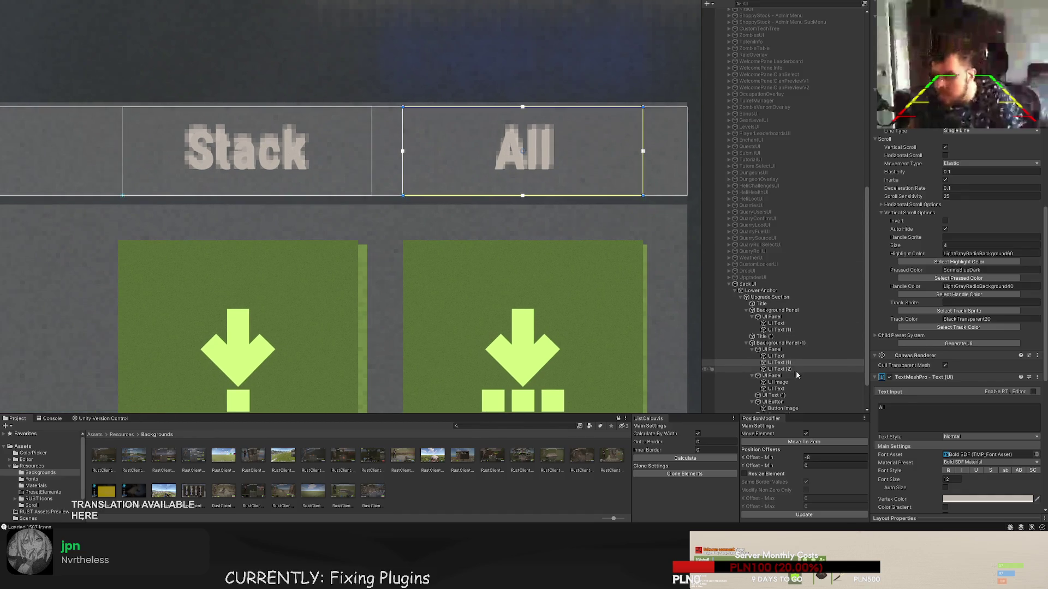
- Narrow the Stack header label by about 16 px from its right edge
{"action": "left_click", "coordinate": [794, 369]}
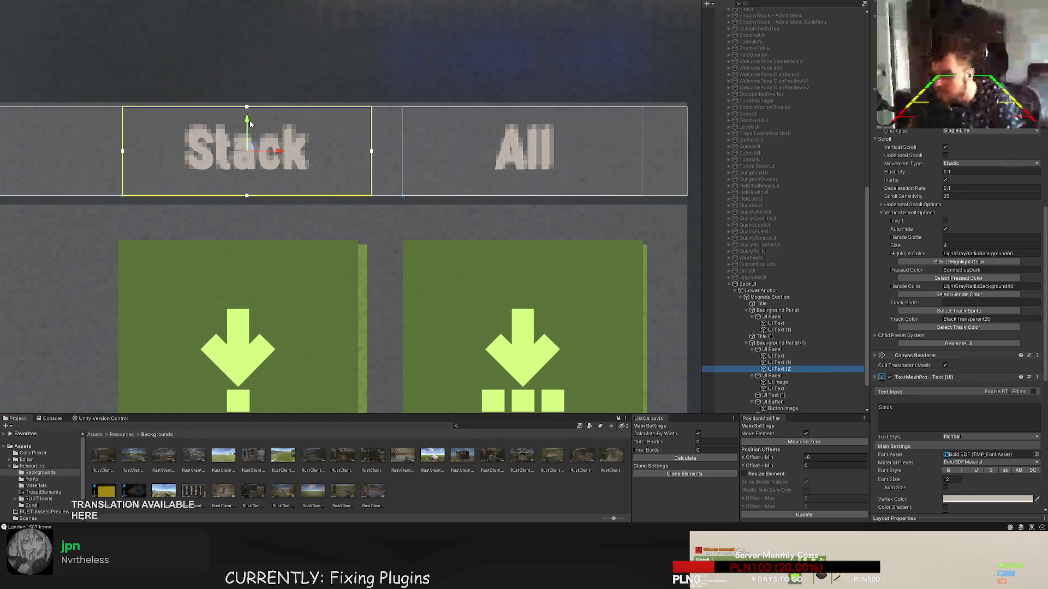
{"action": "mouse_move", "coordinate": [250, 125]}
{"action": "left_mouse_down"}
{"action": "mouse_move", "coordinate": [251, 172]}
{"action": "mouse_move", "coordinate": [276, 153]}
{"action": "left_mouse_up"}
{"action": "key", "text": "ctrl+z"}
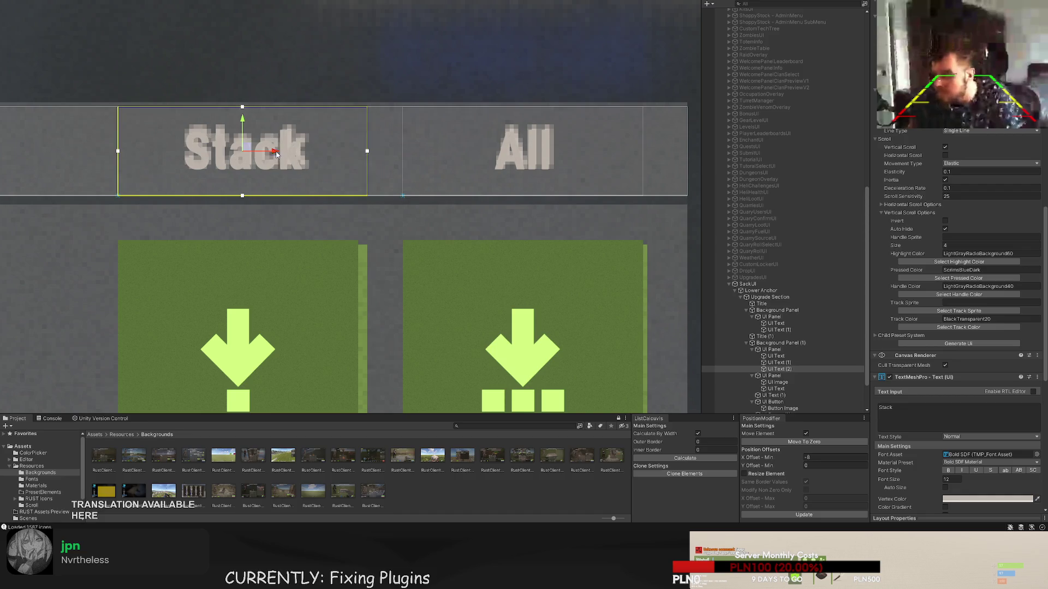
{"action": "left_click_drag", "start_coordinate": [365, 177], "coordinate": [357, 176]}
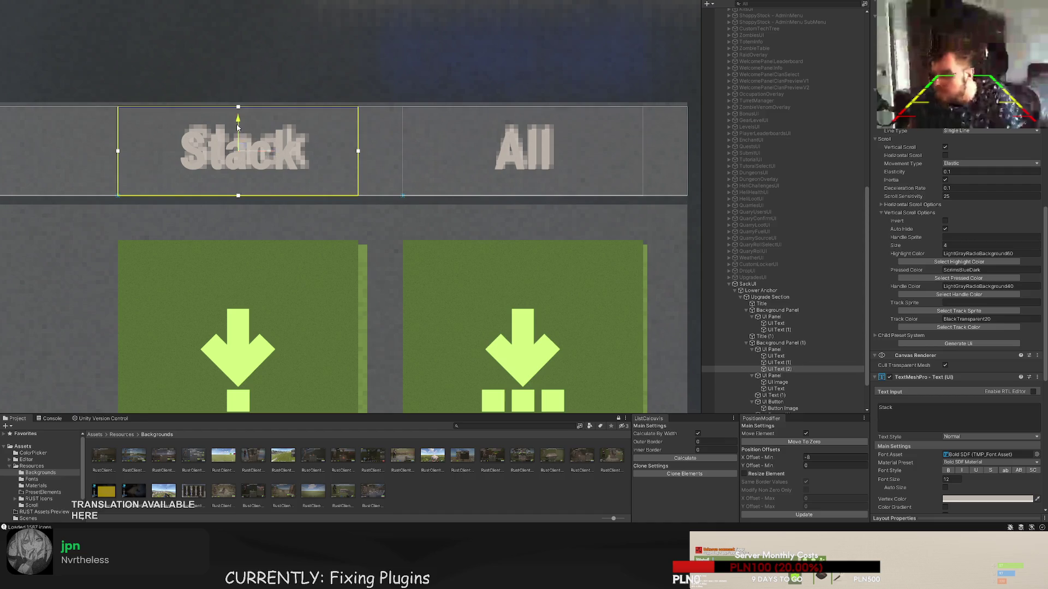
{"action": "scroll", "coordinate": [304, 241], "scroll_direction": "down", "scroll_amount": 5}
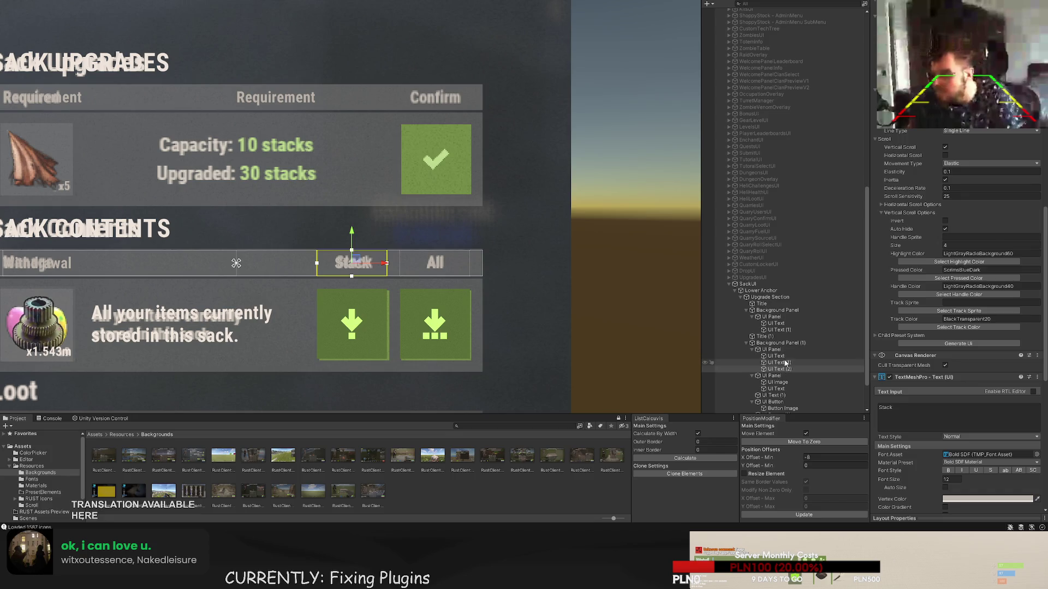
{"action": "scroll", "coordinate": [778, 385], "scroll_direction": "down", "scroll_amount": 1}
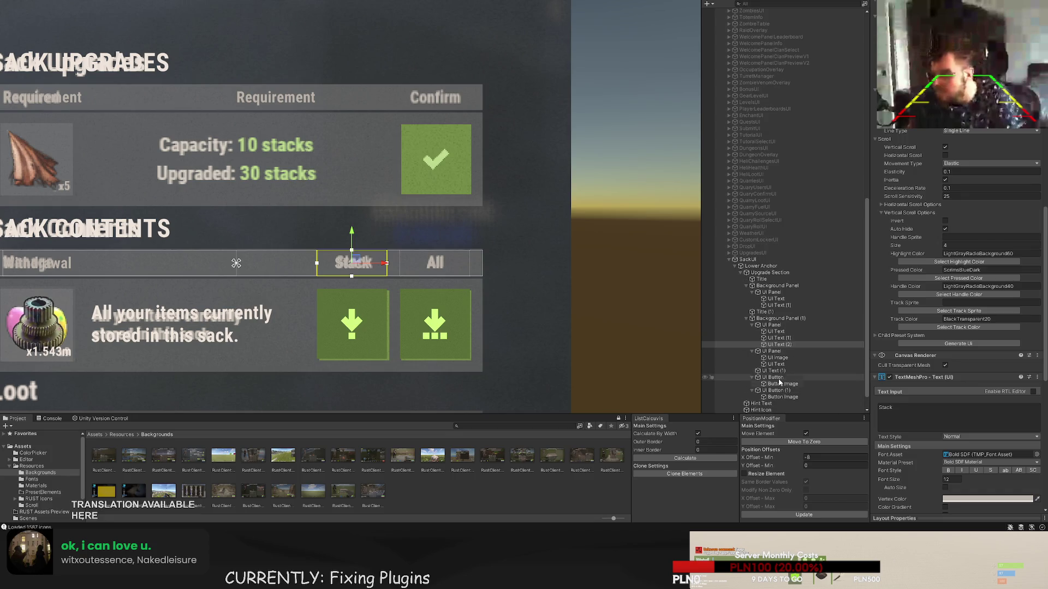
{"action": "left_click", "coordinate": [775, 378]}
{"action": "mouse_move", "coordinate": [506, 287]}
{"action": "left_mouse_down"}
{"action": "mouse_move", "coordinate": [432, 232]}
{"action": "mouse_move", "coordinate": [431, 111]}
{"action": "left_mouse_up"}
- Duplicate the download-all button and move the copy into the upgrade section's panel
{"action": "key", "text": "ctrl+d"}
{"action": "scroll", "coordinate": [440, 106], "scroll_direction": "up", "scroll_amount": 5}
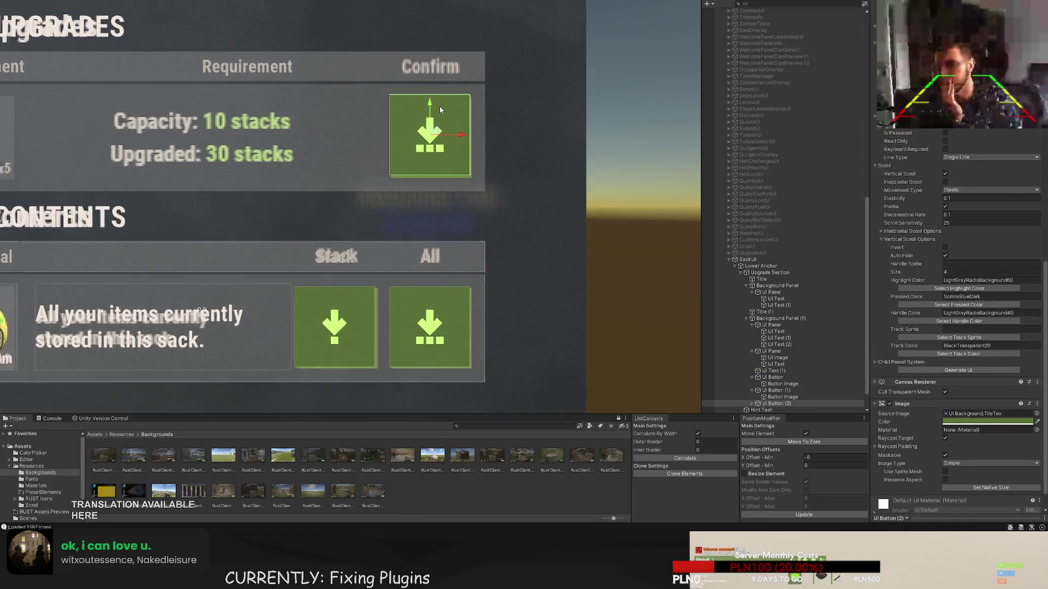
{"action": "scroll", "coordinate": [775, 355], "scroll_direction": "down", "scroll_amount": 1}
{"action": "left_click", "coordinate": [771, 378]}
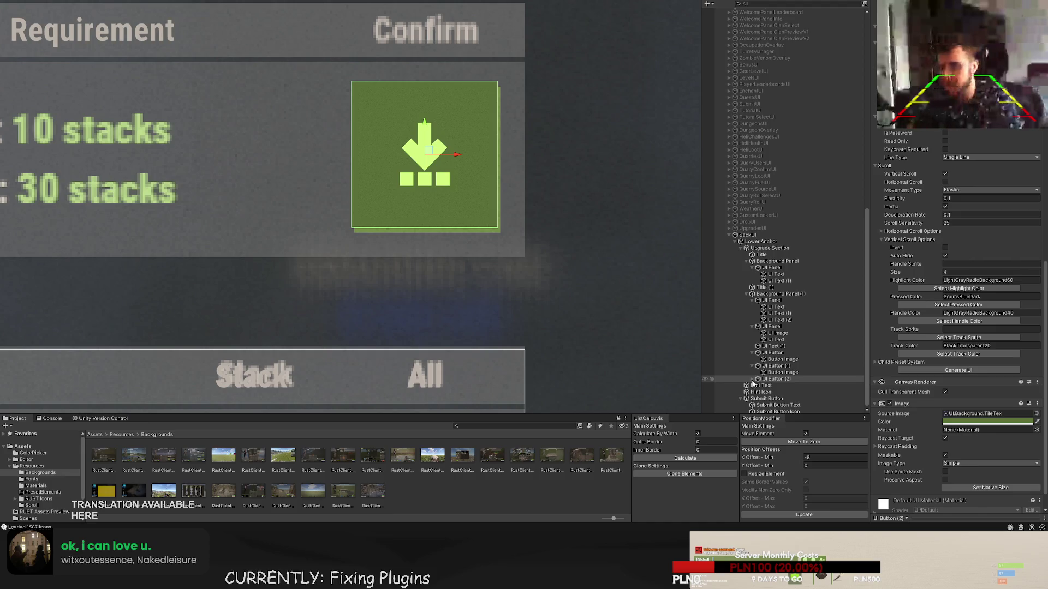
{"action": "left_click_drag", "start_coordinate": [771, 379], "coordinate": [771, 287]}
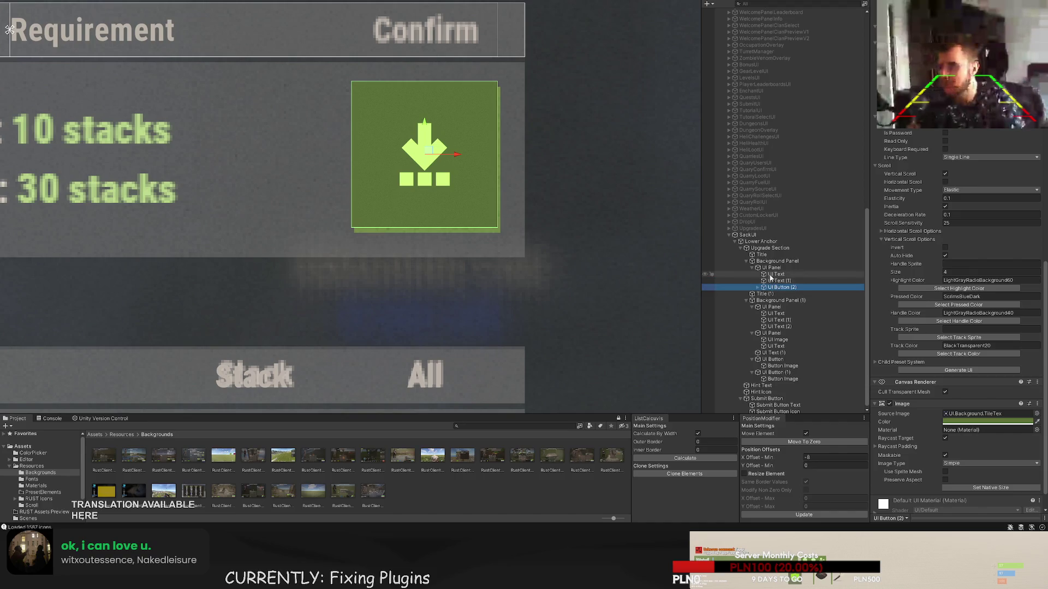
- Frame the copied button and nudge it down into the Sack Upgrades Confirm slot
{"action": "left_click", "coordinate": [771, 267]}
{"action": "scroll", "coordinate": [422, 169], "scroll_direction": "down", "scroll_amount": 2}
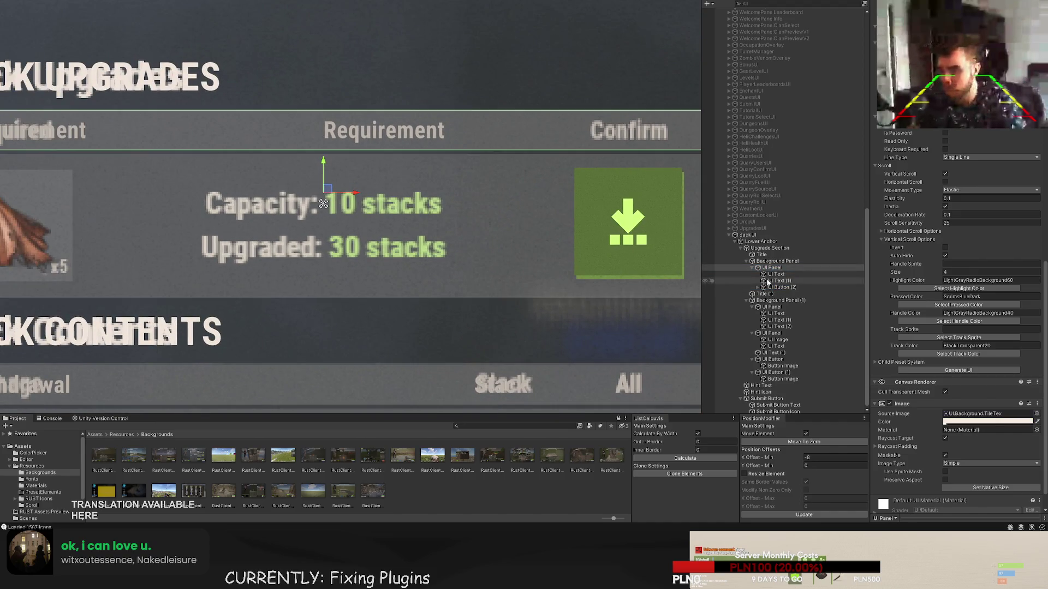
{"action": "left_click", "coordinate": [763, 286]}
{"action": "key", "text": "f"}
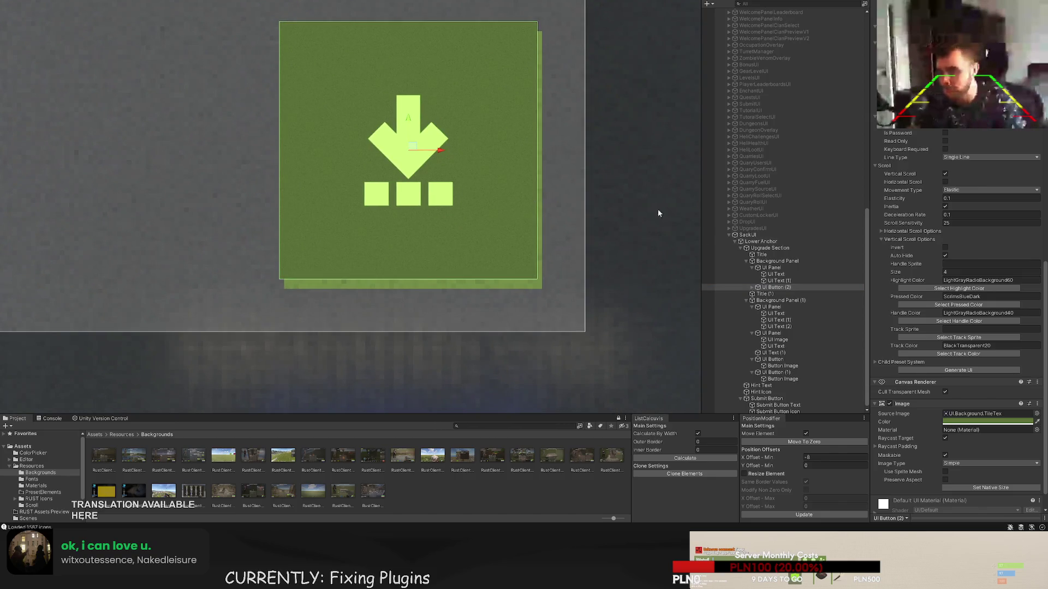
{"action": "scroll", "coordinate": [960, 262], "scroll_direction": "up", "scroll_amount": 10}
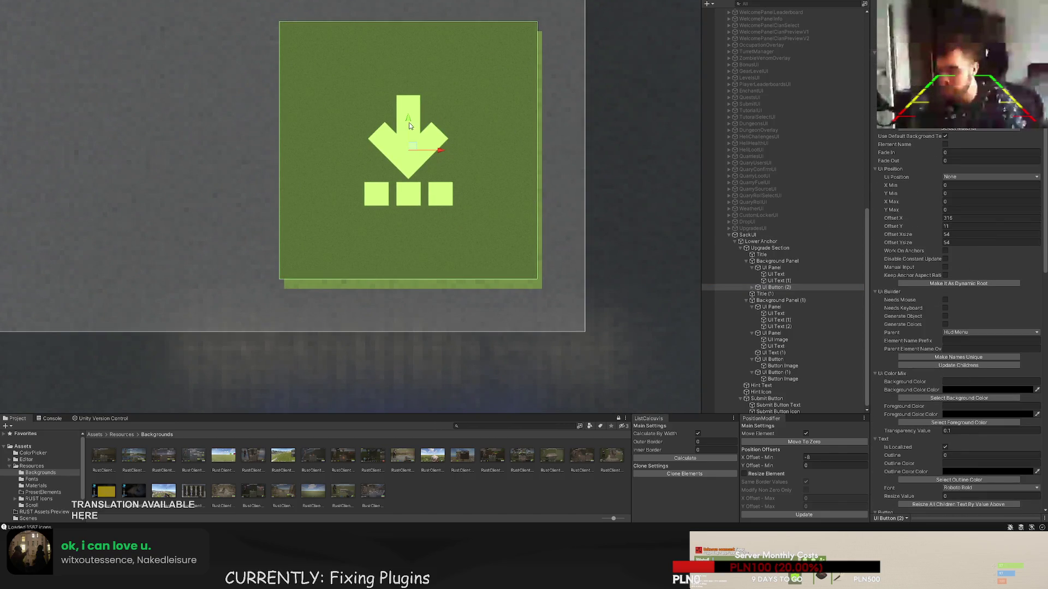
{"action": "left_click_drag", "start_coordinate": [409, 125], "coordinate": [411, 131]}
{"action": "scroll", "coordinate": [571, 270], "scroll_direction": "up", "scroll_amount": 5}
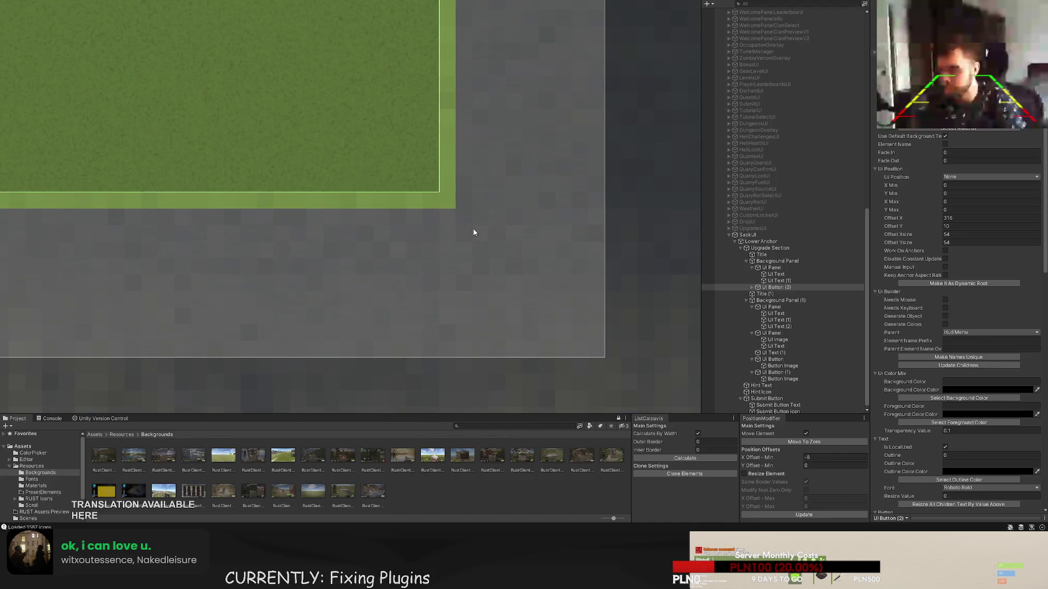
{"action": "scroll", "coordinate": [473, 233], "scroll_direction": "down", "scroll_amount": 5}
{"action": "scroll", "coordinate": [489, 88], "scroll_direction": "up", "scroll_amount": 6}
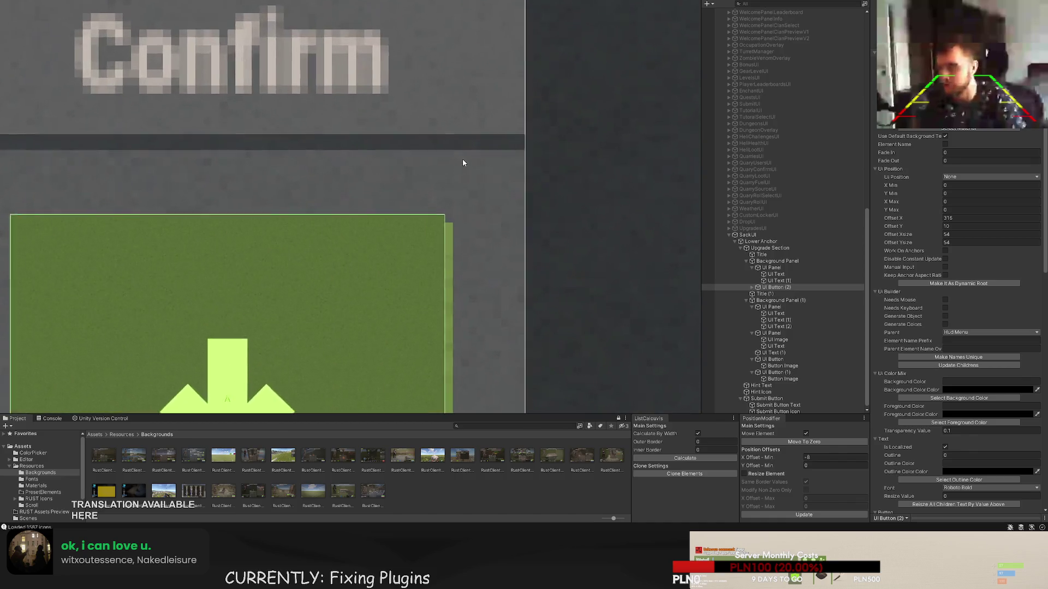
{"action": "scroll", "coordinate": [473, 191], "scroll_direction": "up", "scroll_amount": 5}
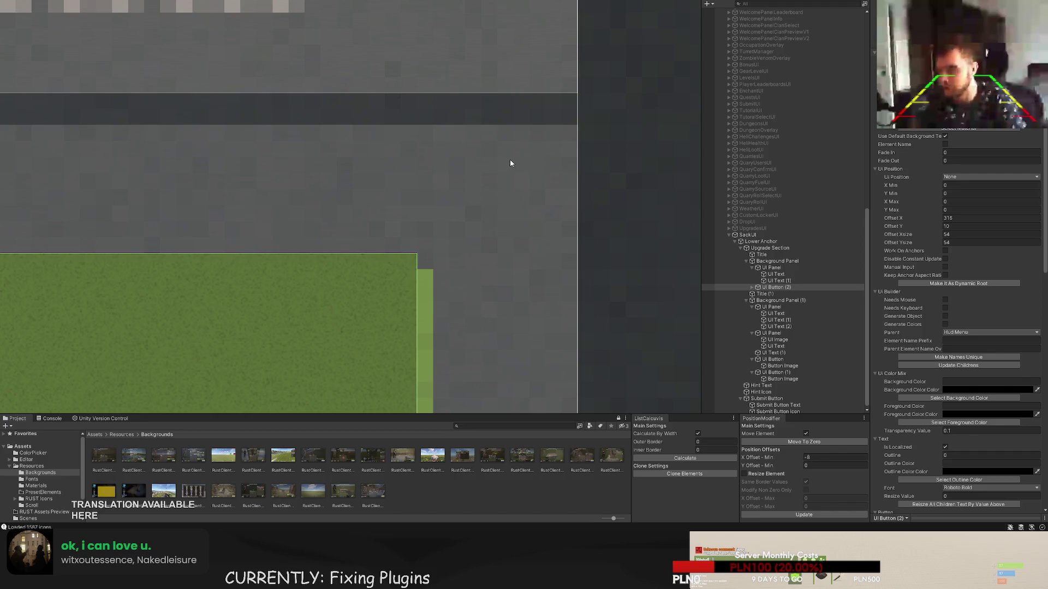
{"action": "scroll", "coordinate": [533, 133], "scroll_direction": "down", "scroll_amount": 8}
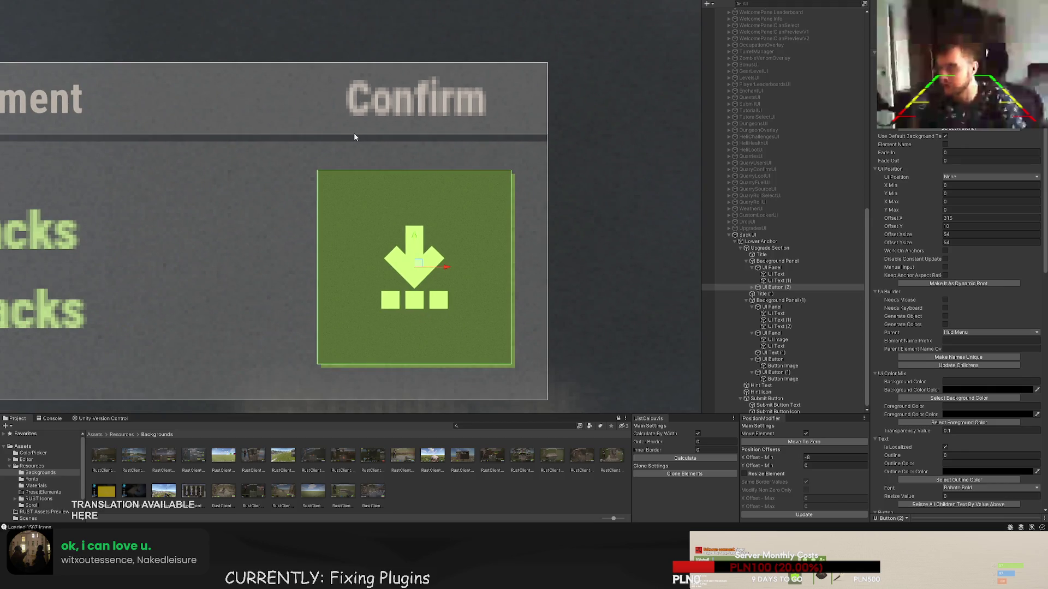
{"action": "scroll", "coordinate": [956, 270], "scroll_direction": "down", "scroll_amount": 10}
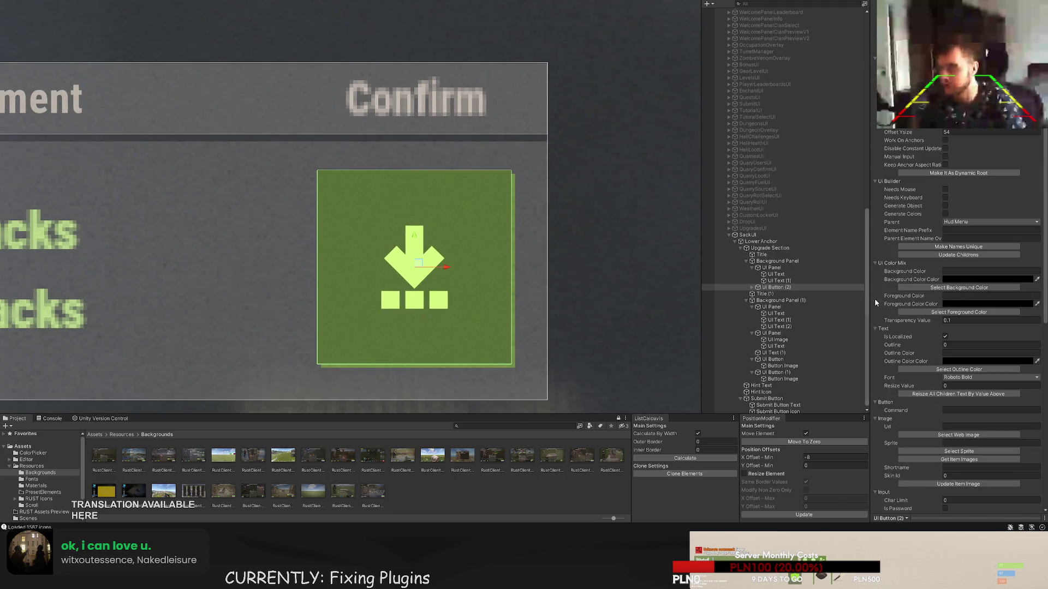
{"action": "scroll", "coordinate": [962, 341], "scroll_direction": "down", "scroll_amount": 1}
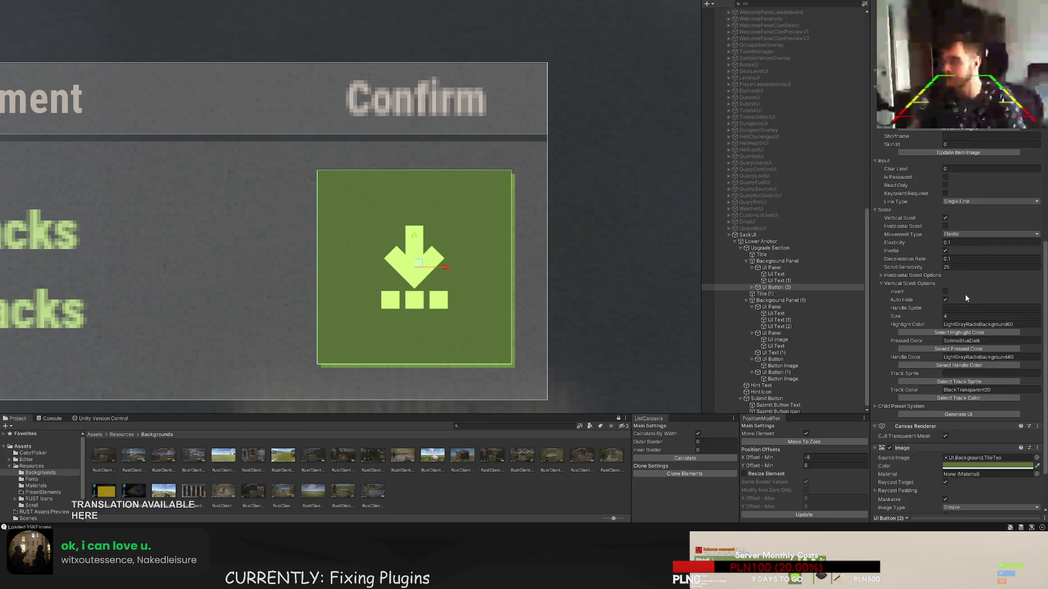
{"action": "scroll", "coordinate": [977, 349], "scroll_direction": "up", "scroll_amount": 5}
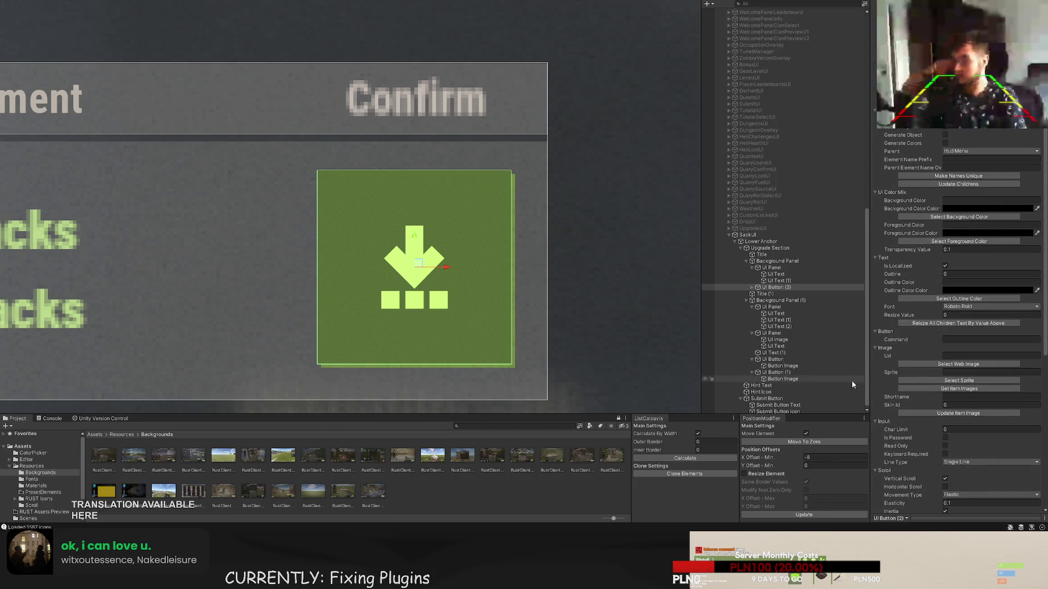
- Expand the copied button and select its icon image
{"action": "left_click", "coordinate": [752, 288]}
{"action": "left_click", "coordinate": [782, 294]}
{"action": "scroll", "coordinate": [973, 339], "scroll_direction": "down", "scroll_amount": 3}
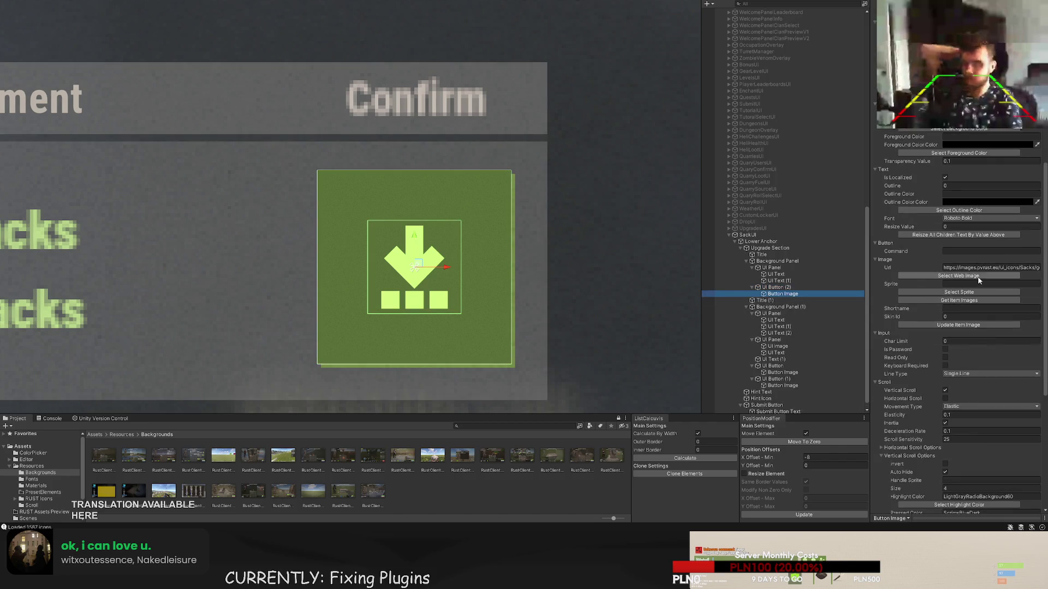
- Search the Asset Browser for 'chec' and assign the check-mark icon to the button
{"action": "left_click", "coordinate": [958, 292]}
{"action": "left_click", "coordinate": [157, 32]}
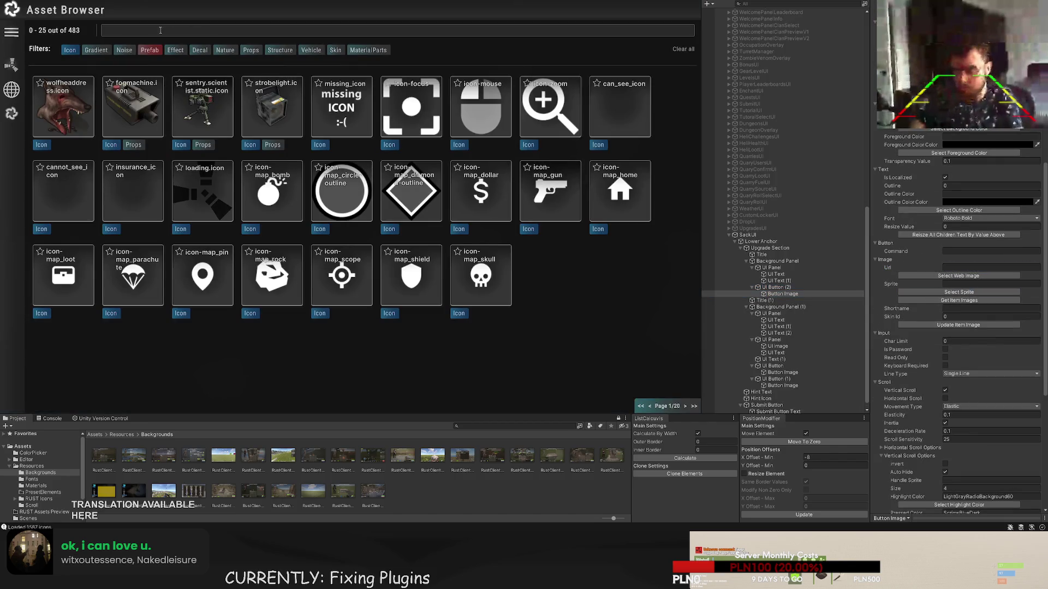
{"action": "type", "text": "chec"}
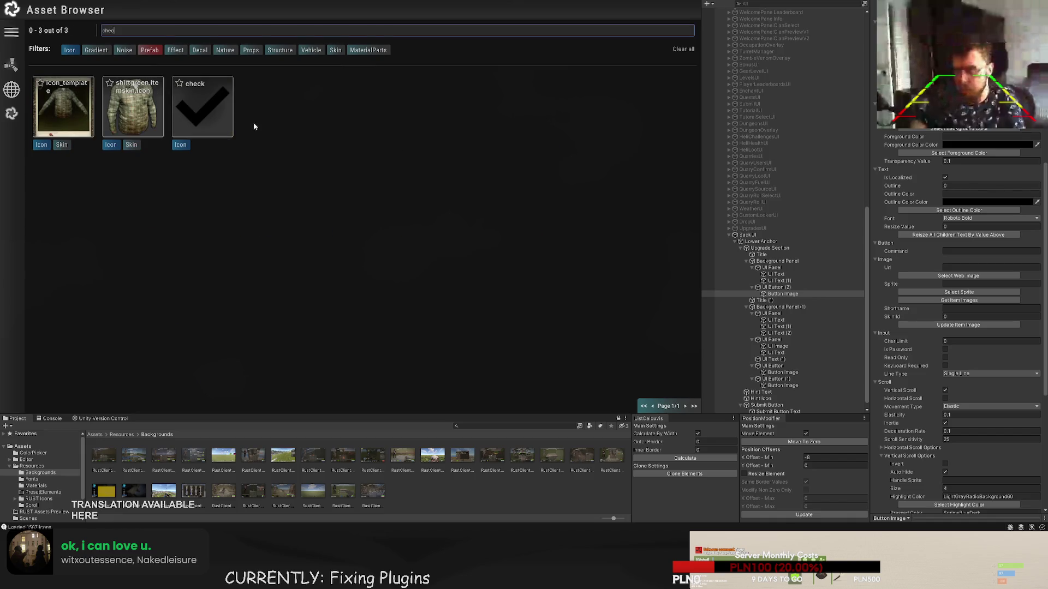
{"action": "left_click", "coordinate": [202, 107]}
{"action": "scroll", "coordinate": [497, 211], "scroll_direction": "down", "scroll_amount": 5}
{"action": "left_click", "coordinate": [497, 216]}
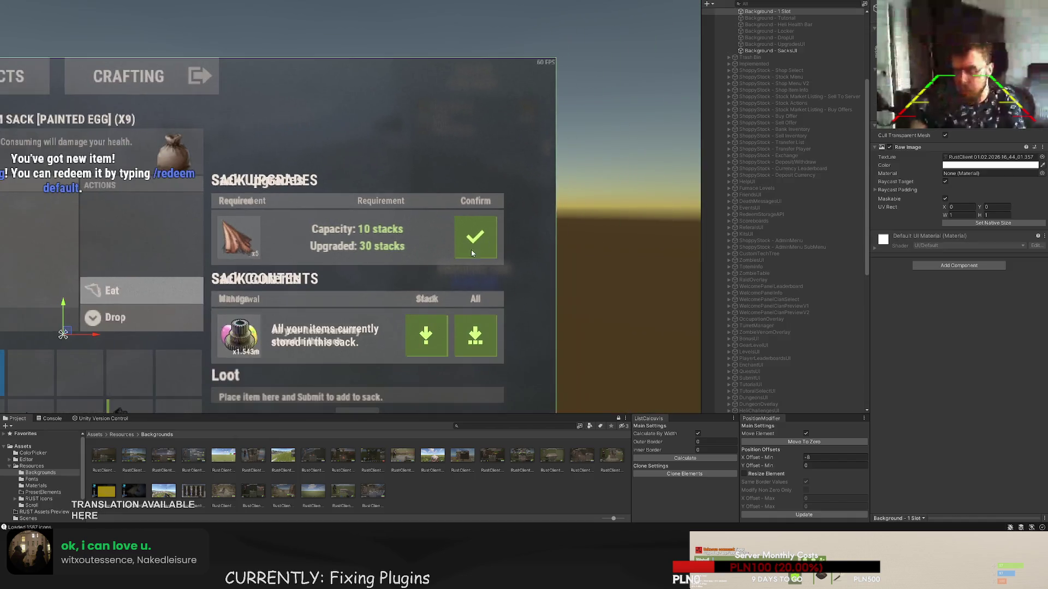
- Pan over the whole sack window and select the text element inside the item panel
{"action": "left_click_drag", "start_coordinate": [472, 252], "coordinate": [478, 213]}
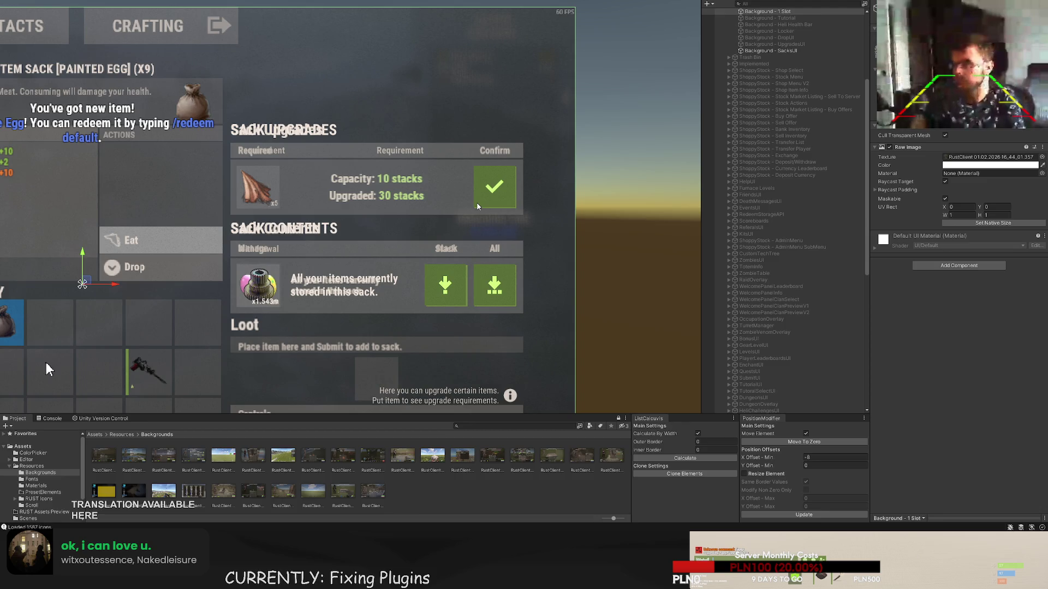
{"action": "scroll", "coordinate": [801, 364], "scroll_direction": "down", "scroll_amount": 10}
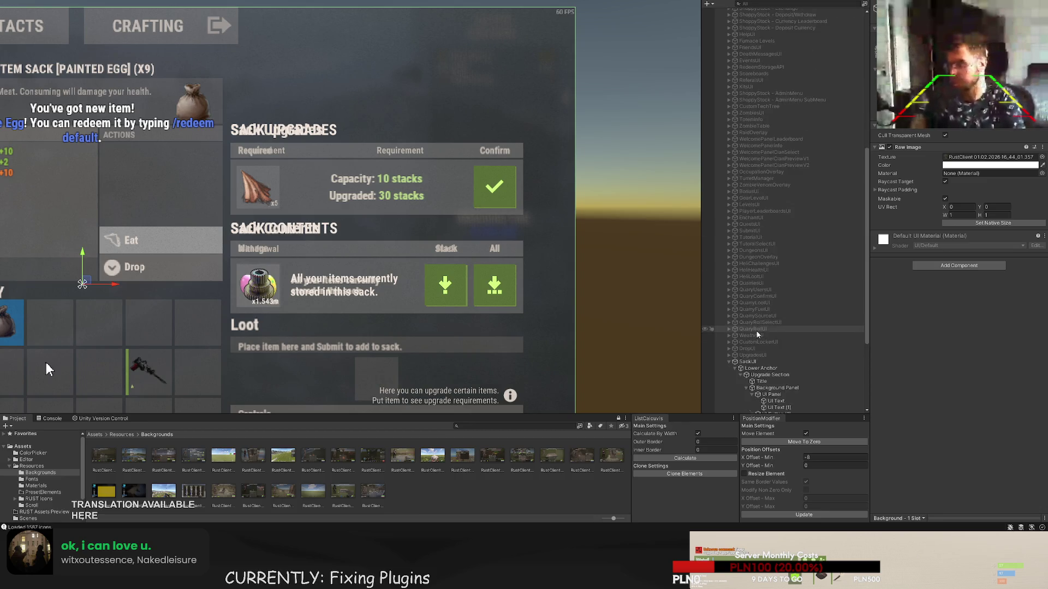
{"action": "scroll", "coordinate": [801, 364], "scroll_direction": "down", "scroll_amount": 1}
{"action": "left_click", "coordinate": [780, 344]}
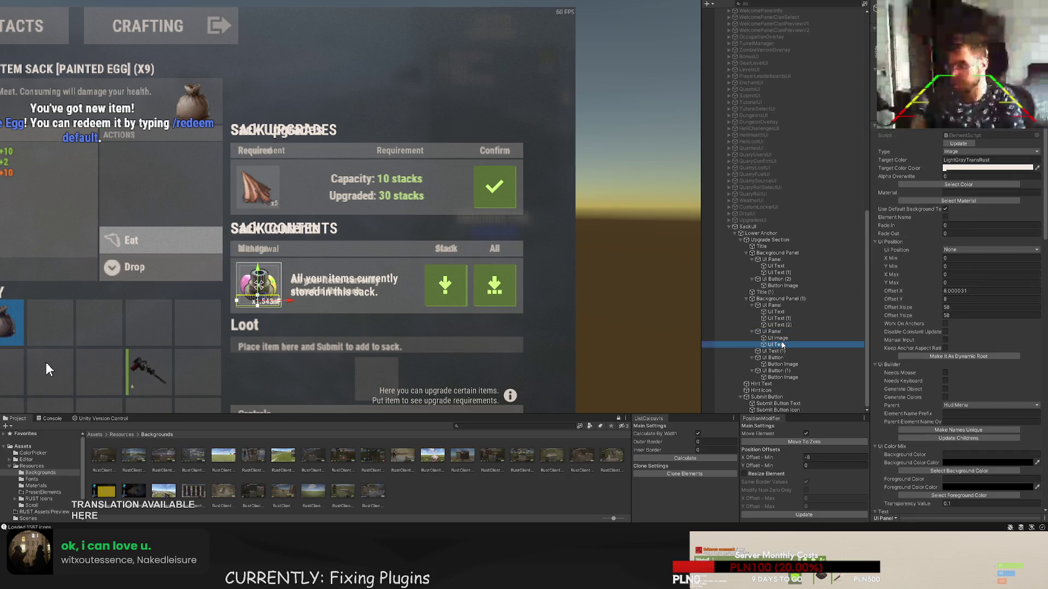
- Select the gear item slot panel, frame it, and duplicate it
{"action": "left_click", "coordinate": [779, 320]}
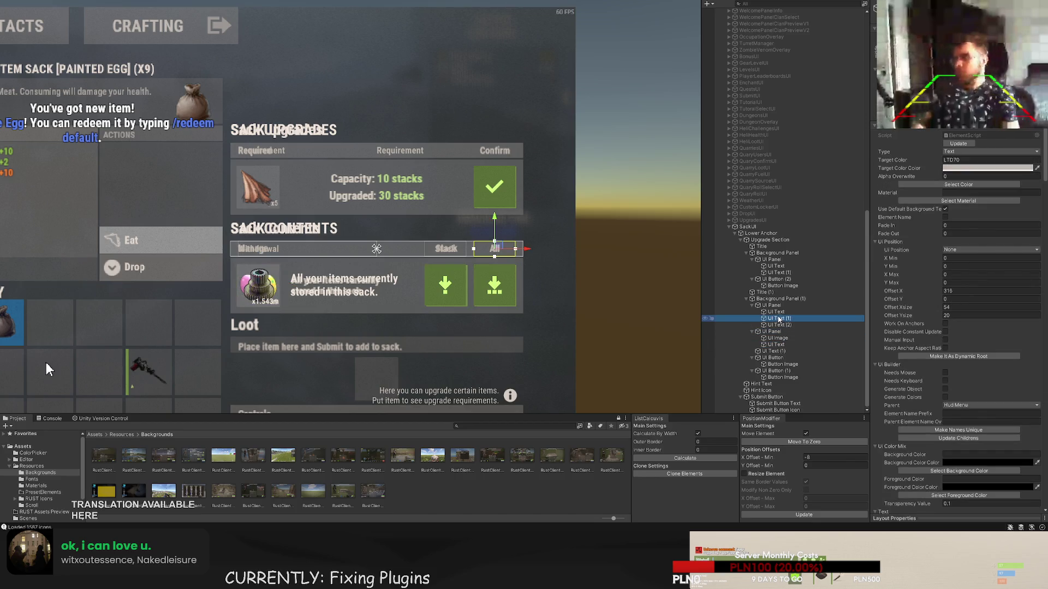
{"action": "left_click", "coordinate": [777, 332]}
{"action": "double_click", "coordinate": [775, 332]}
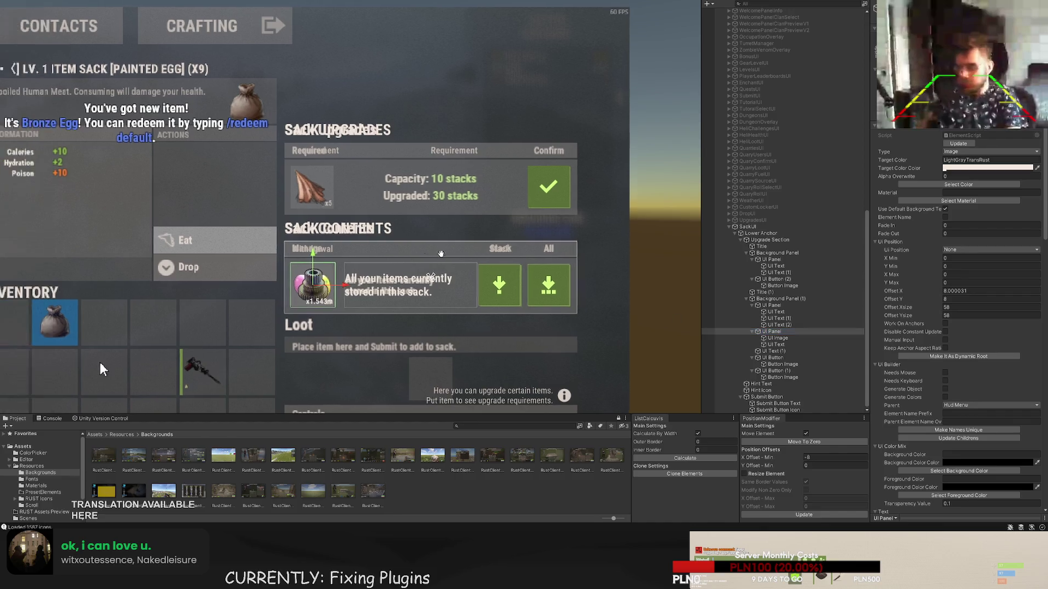
{"action": "key", "text": "ctrl+d"}
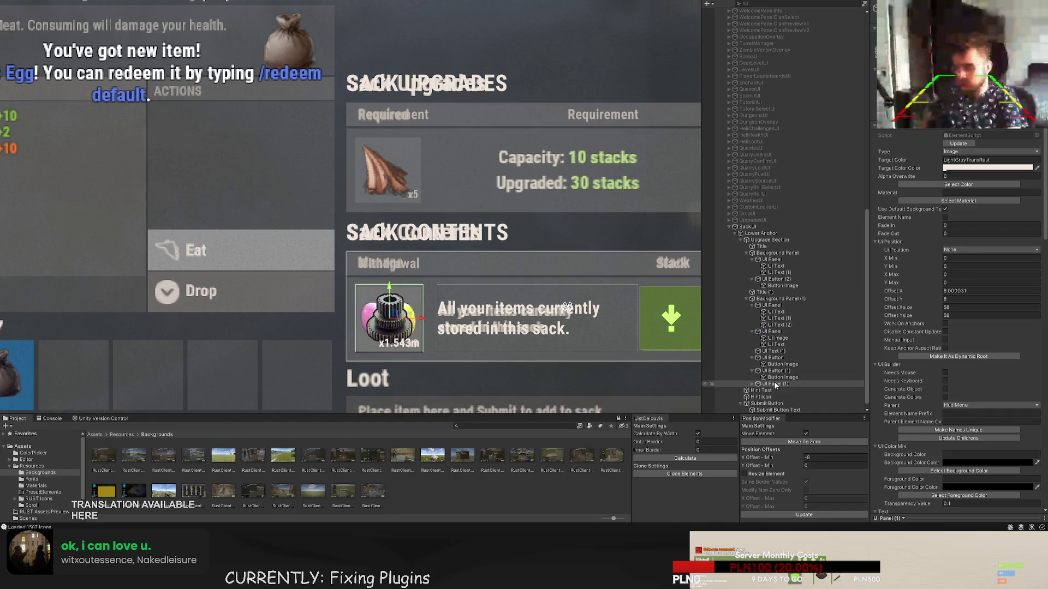
- Move the gear slot copy into the Upgrade Section and up into the Sack Upgrades row
{"action": "left_click_drag", "start_coordinate": [775, 384], "coordinate": [769, 277]}
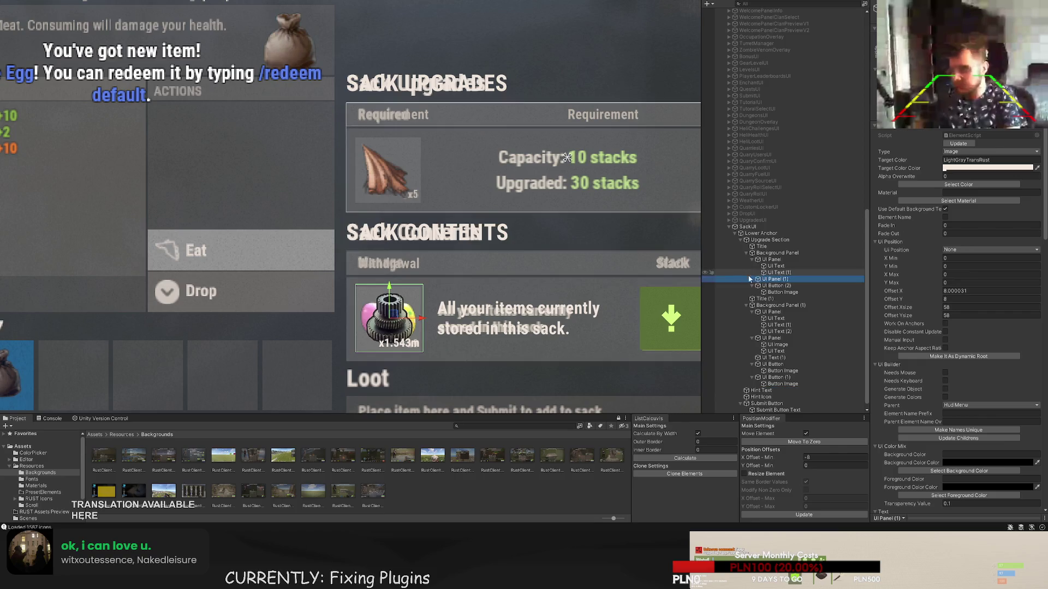
{"action": "scroll", "coordinate": [422, 218], "scroll_direction": "up", "scroll_amount": 3}
{"action": "left_click_drag", "start_coordinate": [379, 336], "coordinate": [381, 133]}
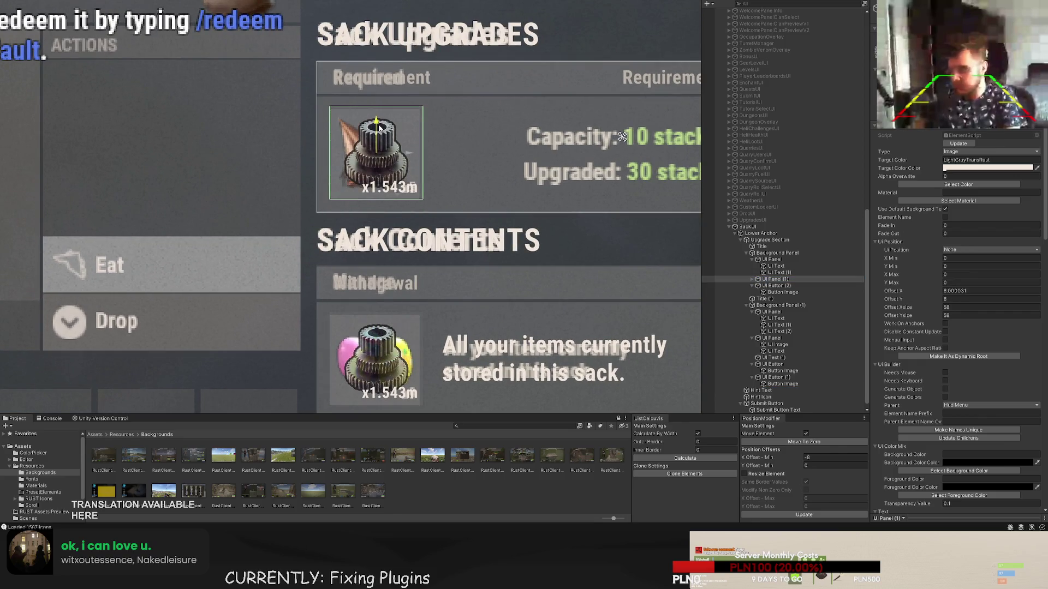
{"action": "scroll", "coordinate": [299, 178], "scroll_direction": "up", "scroll_amount": 5}
{"action": "scroll", "coordinate": [369, 195], "scroll_direction": "up", "scroll_amount": 2}
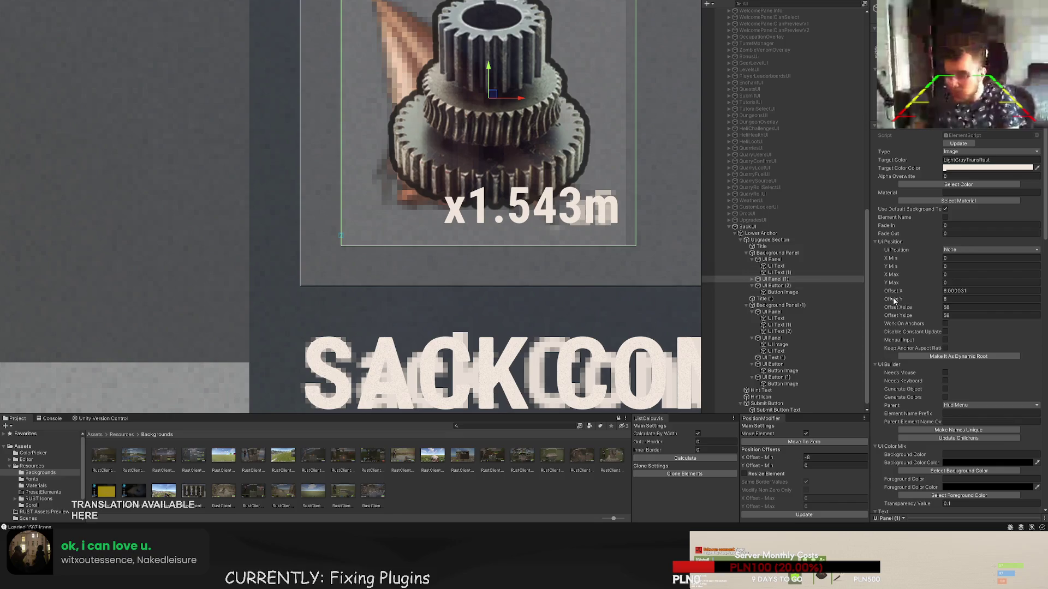
{"action": "scroll", "coordinate": [382, 148], "scroll_direction": "down", "scroll_amount": 2}
{"action": "scroll", "coordinate": [344, 145], "scroll_direction": "up", "scroll_amount": 5}
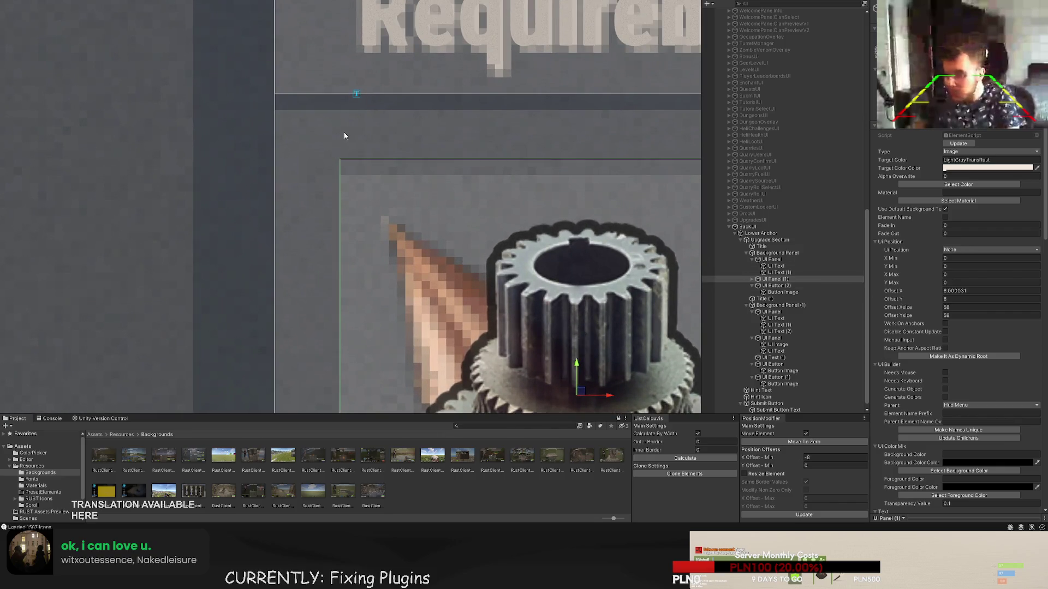
{"action": "scroll", "coordinate": [345, 120], "scroll_direction": "down", "scroll_amount": 3}
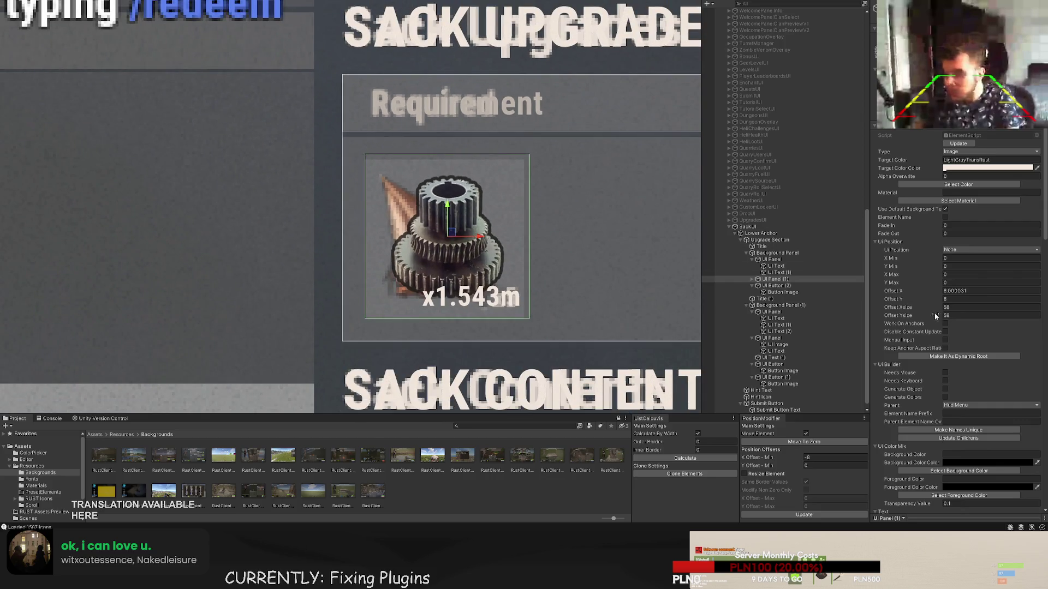
{"action": "scroll", "coordinate": [935, 316], "scroll_direction": "down", "scroll_amount": 2}
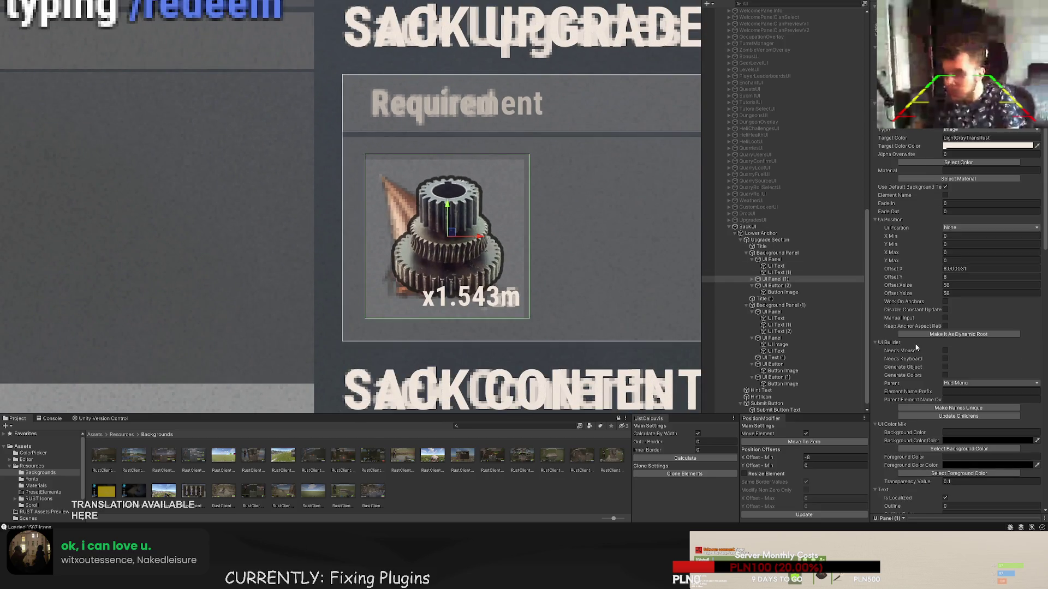
- Set the copied slot image's Shortname to cloth and update the item image
{"action": "left_click", "coordinate": [752, 279]}
{"action": "left_click", "coordinate": [778, 286]}
{"action": "scroll", "coordinate": [964, 326], "scroll_direction": "down", "scroll_amount": 5}
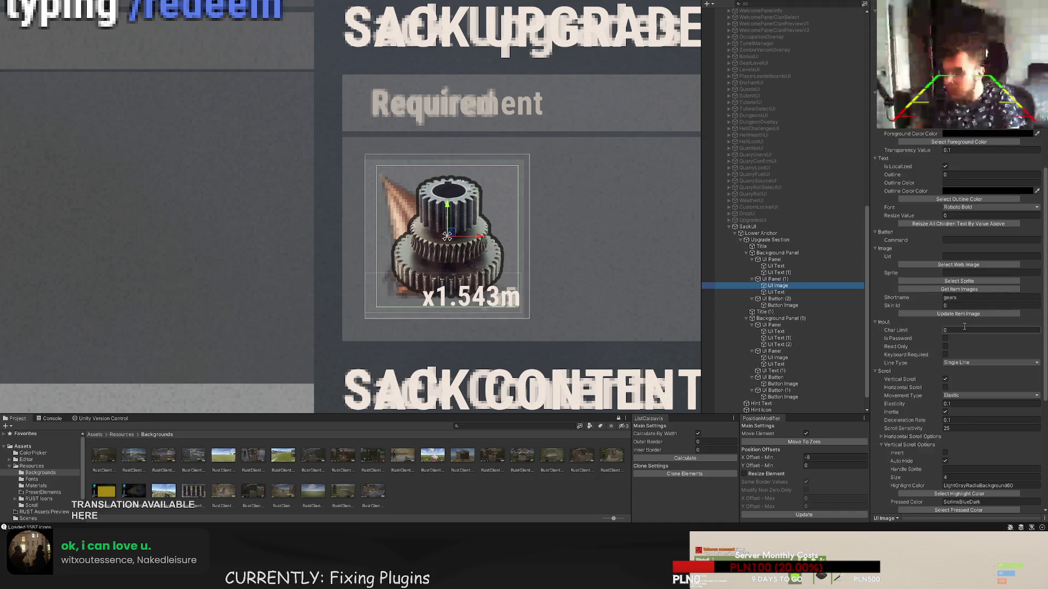
{"action": "left_click", "coordinate": [946, 296]}
{"action": "type", "text": "loth"}
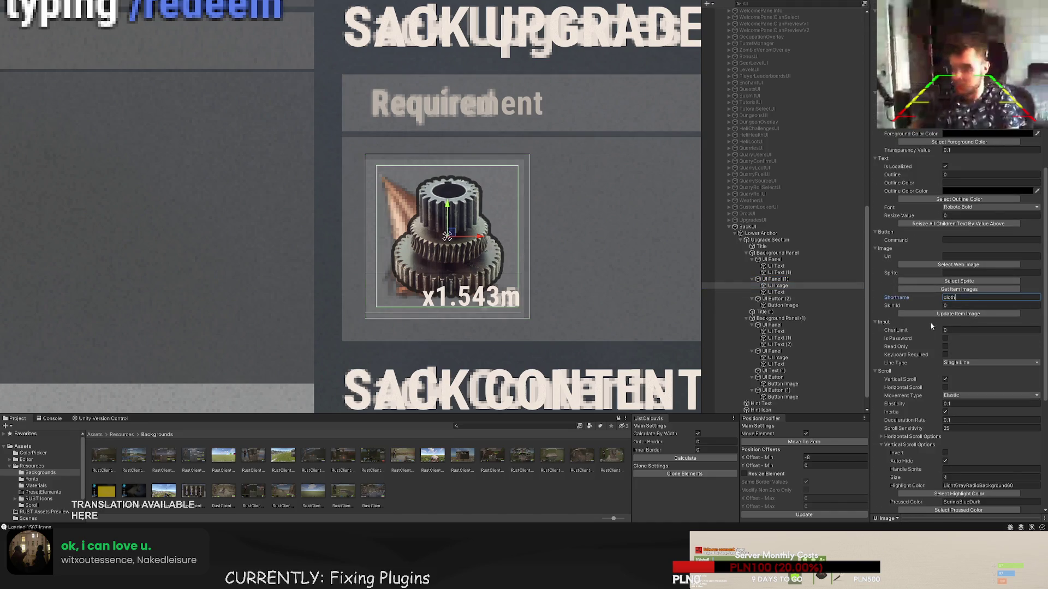
{"action": "left_click", "coordinate": [934, 322]}
{"action": "left_click", "coordinate": [945, 312]}
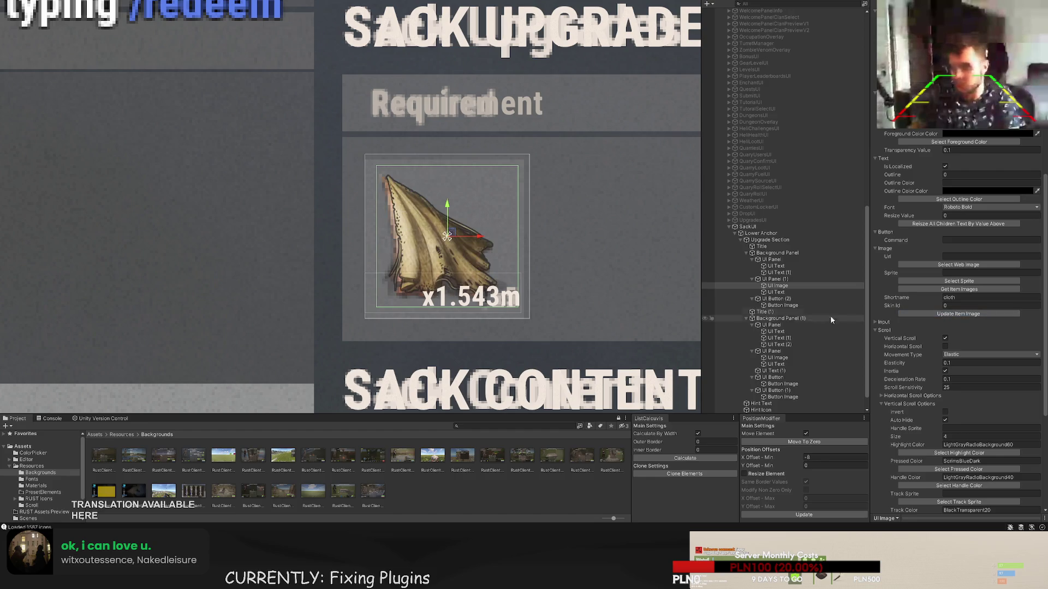
- Change the slot's amount label to x50
{"action": "left_click", "coordinate": [776, 293]}
{"action": "scroll", "coordinate": [936, 351], "scroll_direction": "down", "scroll_amount": 5}
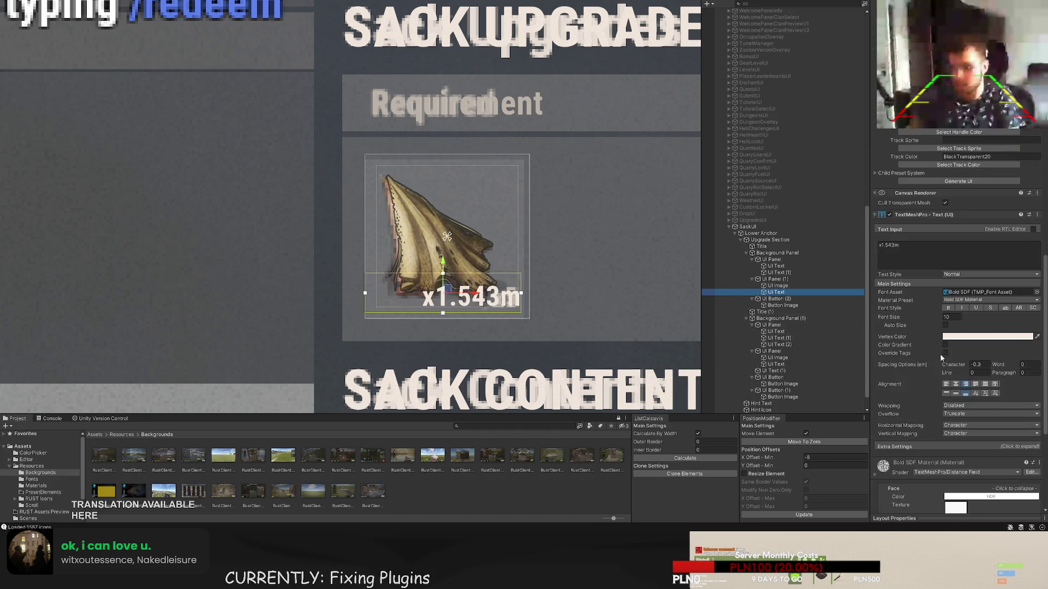
{"action": "left_click_drag", "start_coordinate": [899, 245], "coordinate": [885, 247]}
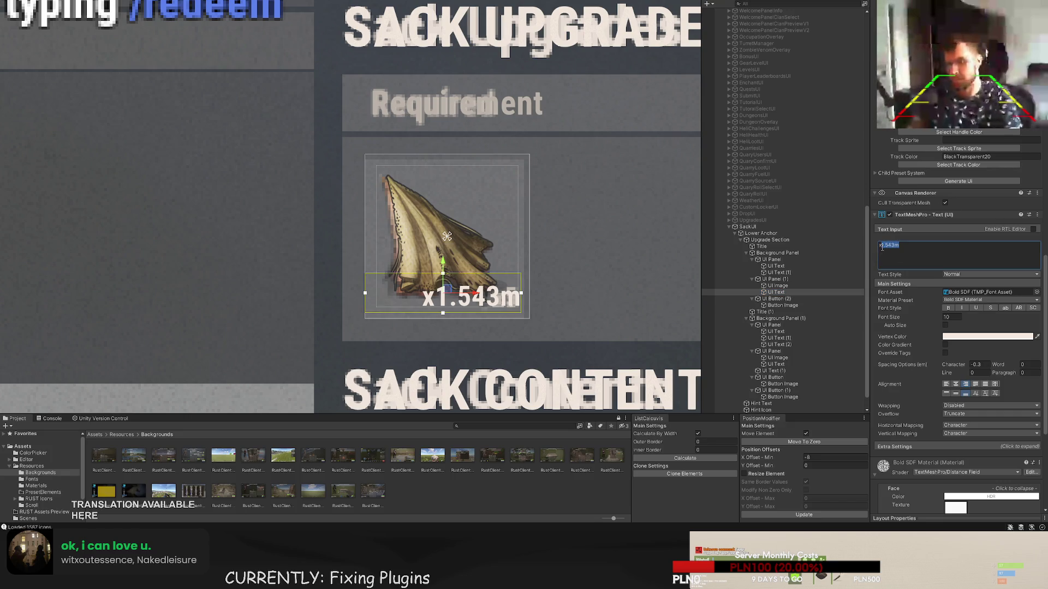
{"action": "type", "text": "50"}
{"action": "scroll", "coordinate": [594, 235], "scroll_direction": "down", "scroll_amount": 5}
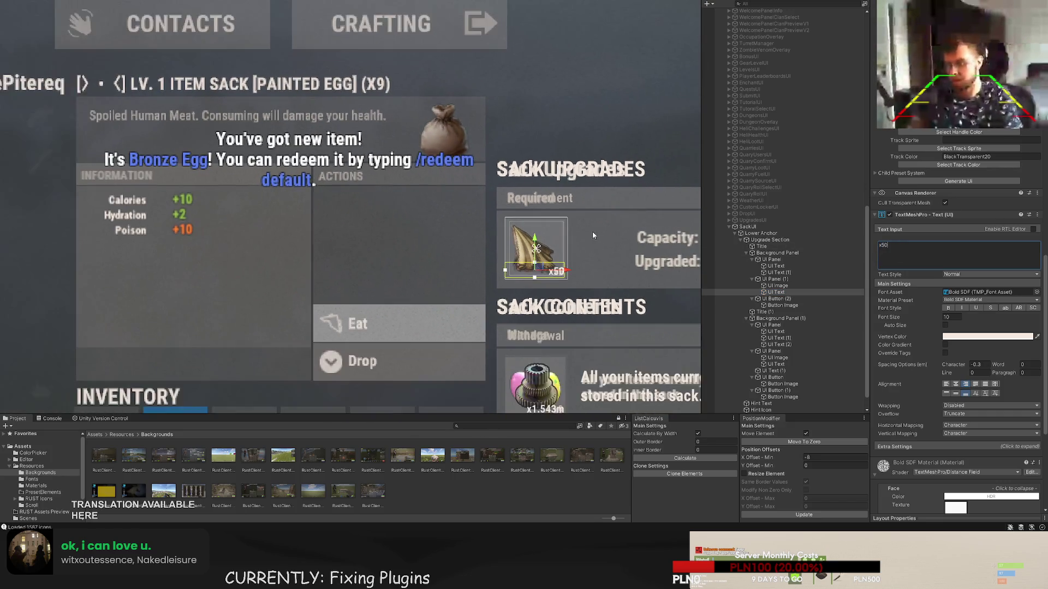
- Duplicate the sack contents description text
{"action": "left_click_drag", "start_coordinate": [593, 235], "coordinate": [420, 203]}
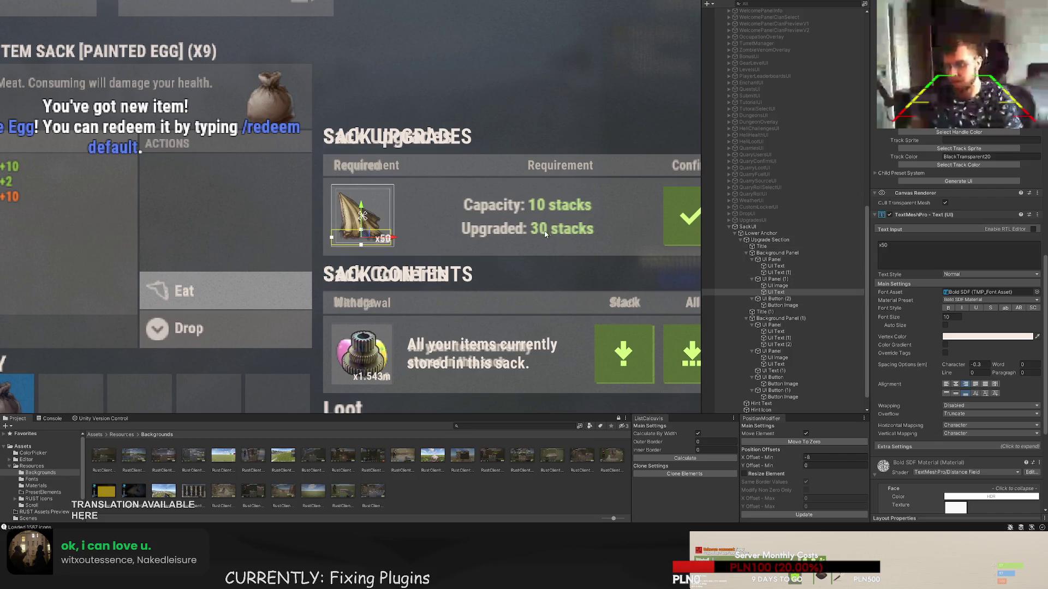
{"action": "scroll", "coordinate": [544, 233], "scroll_direction": "down", "scroll_amount": 2}
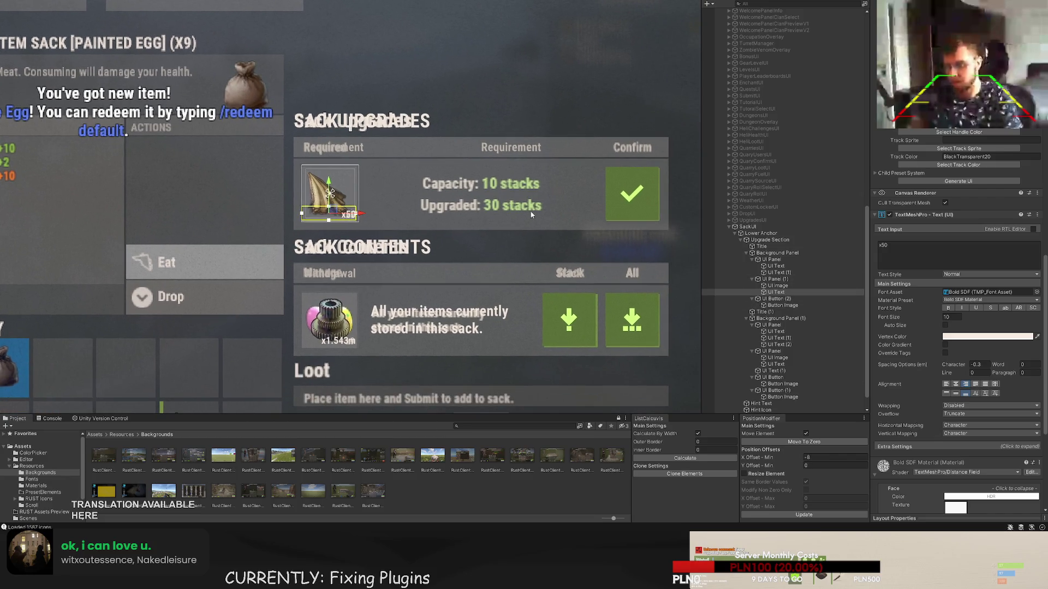
{"action": "left_click", "coordinate": [779, 372]}
{"action": "scroll", "coordinate": [453, 300], "scroll_direction": "up", "scroll_amount": 2}
{"action": "key", "text": "ctrl+d"}
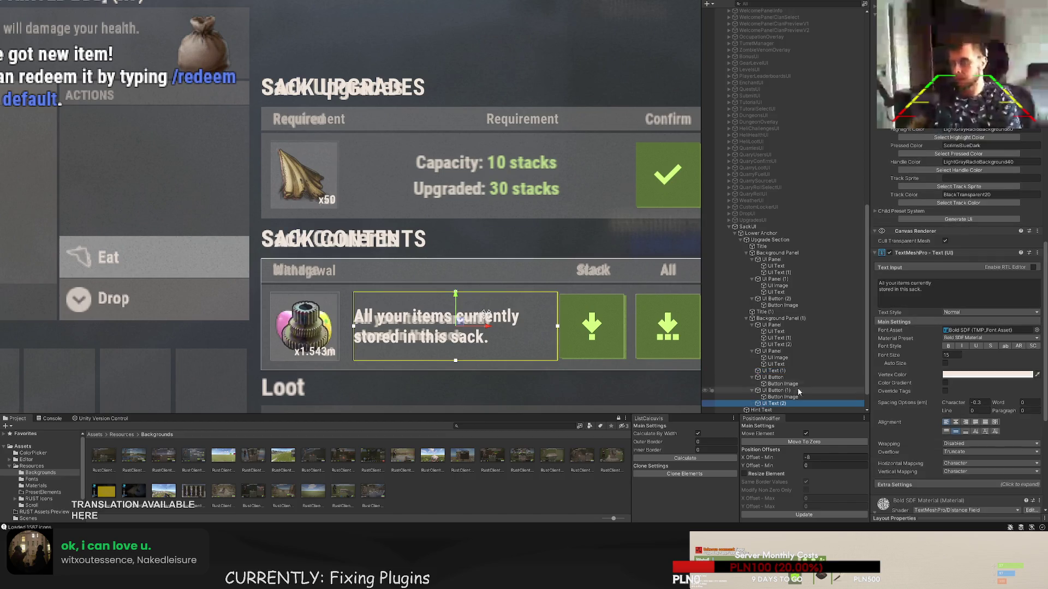
- Move the text copy into the Upgrade Section and into the Sack Upgrades panel
{"action": "left_click_drag", "start_coordinate": [772, 404], "coordinate": [762, 299]}
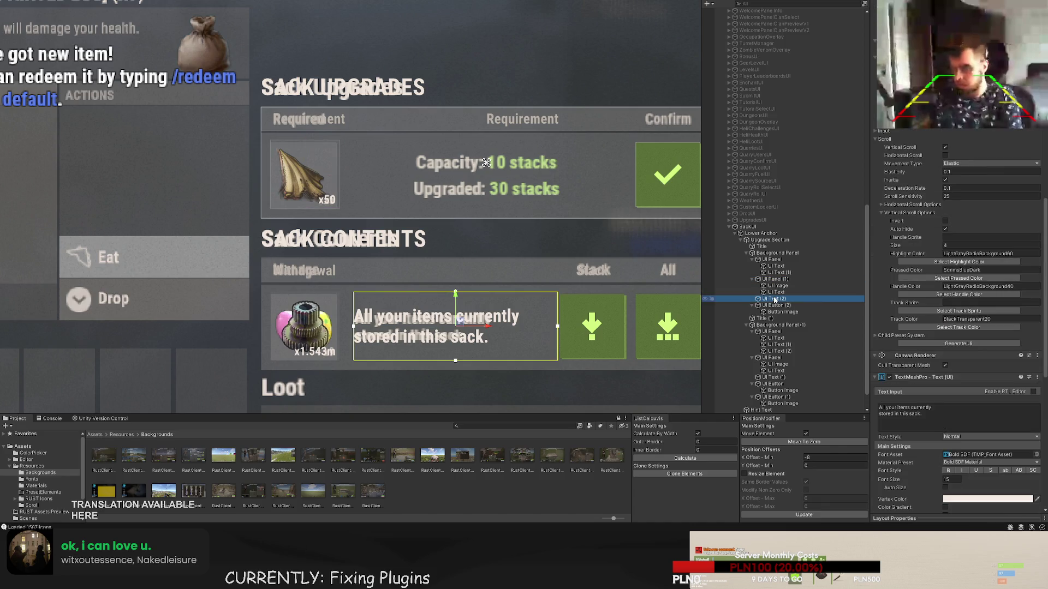
{"action": "left_click_drag", "start_coordinate": [459, 301], "coordinate": [452, 149]}
{"action": "scroll", "coordinate": [321, 175], "scroll_direction": "up", "scroll_amount": 2}
{"action": "scroll", "coordinate": [318, 180], "scroll_direction": "up", "scroll_amount": 2}
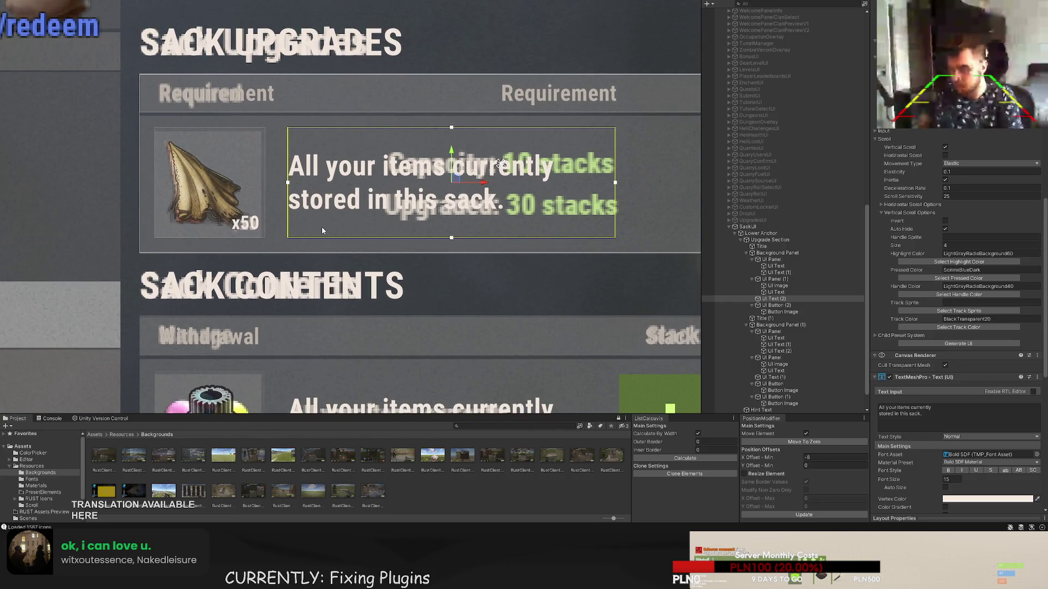
{"action": "scroll", "coordinate": [934, 281], "scroll_direction": "down", "scroll_amount": 10}
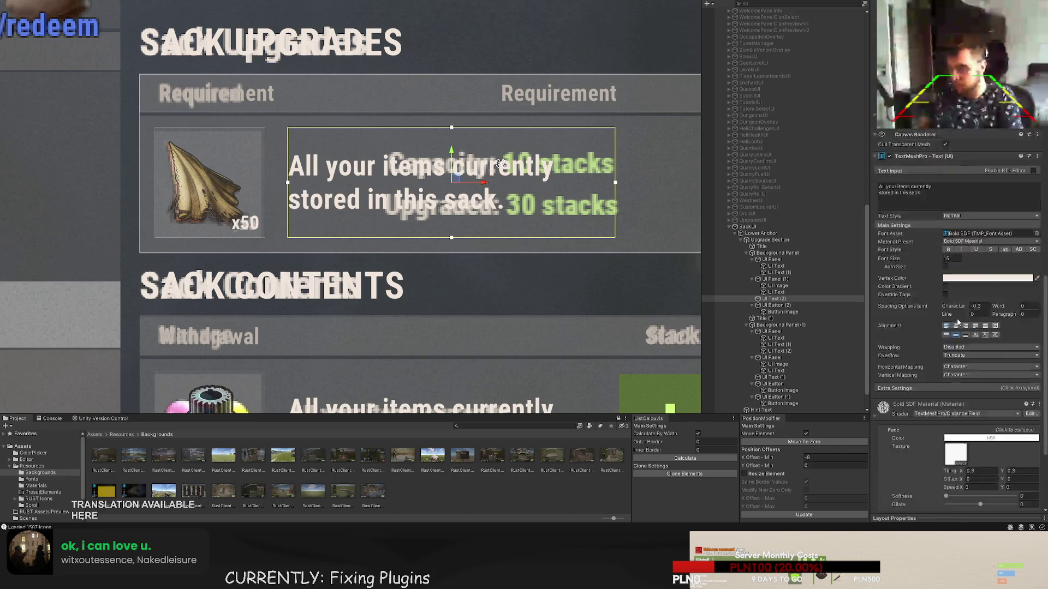
{"action": "scroll", "coordinate": [935, 280], "scroll_direction": "up", "scroll_amount": 3}
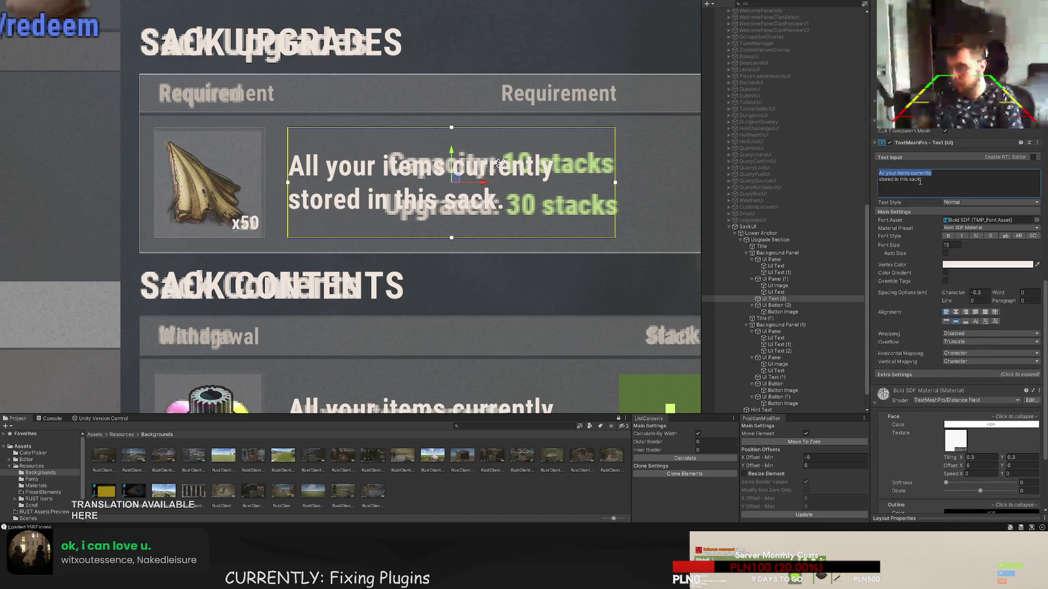
- Replace its text with 'Capacity: 10 stacks Next level: 30 stacks'
{"action": "key", "text": "ctrl+a"}
{"action": "type", "text": "Capacit"}
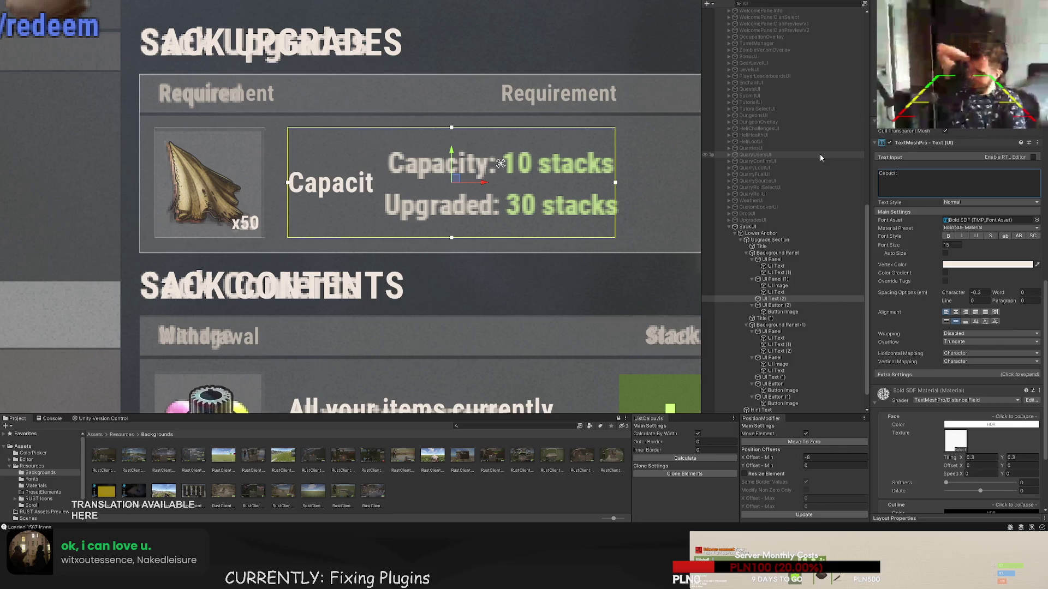
{"action": "type", "text": "y: 10 sta"}
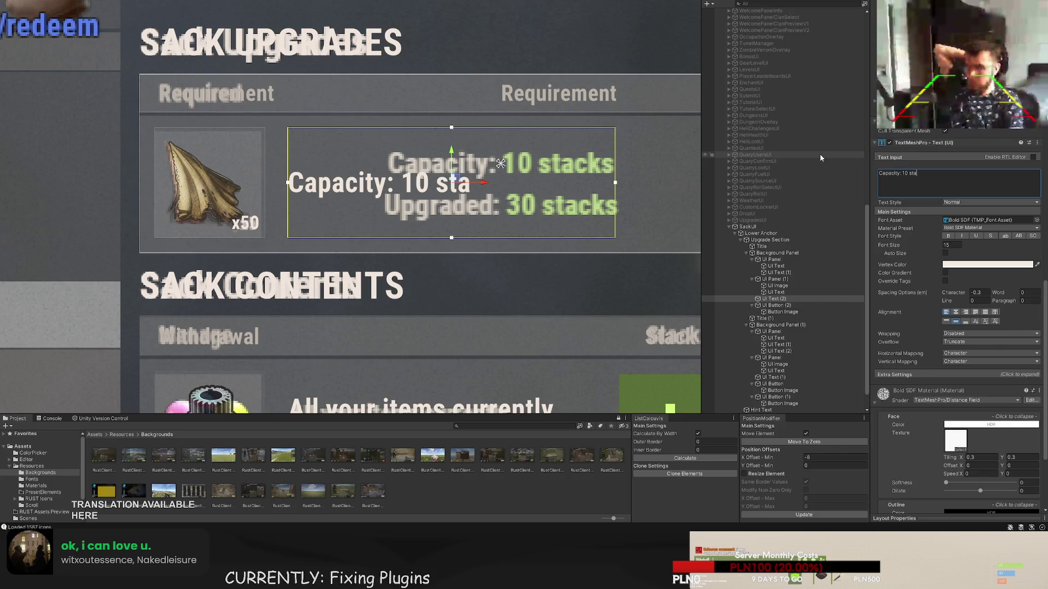
{"action": "type", "text": "cks Next le"}
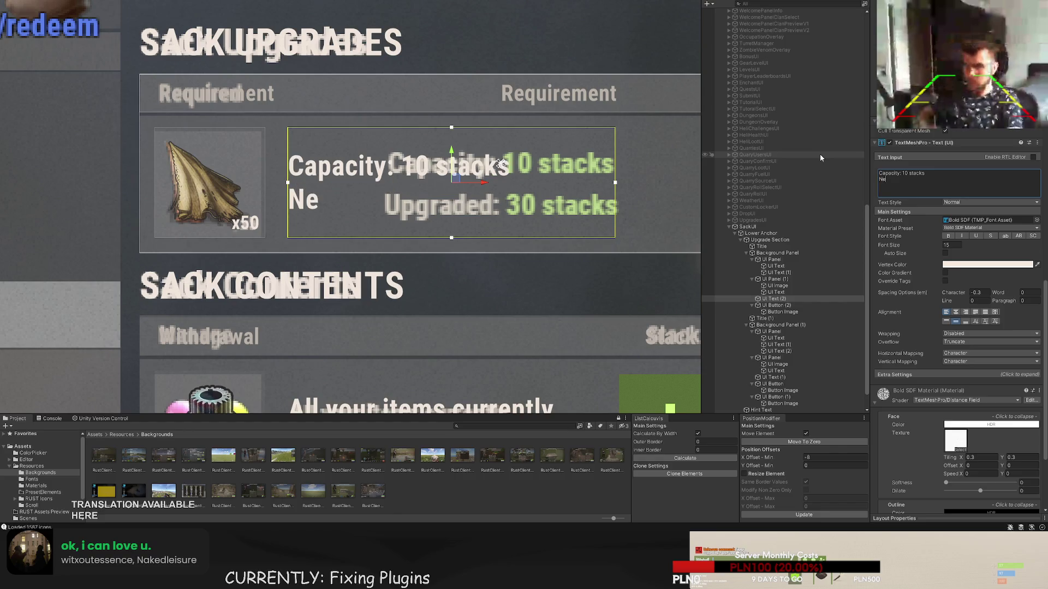
{"action": "type", "text": "vel:"}
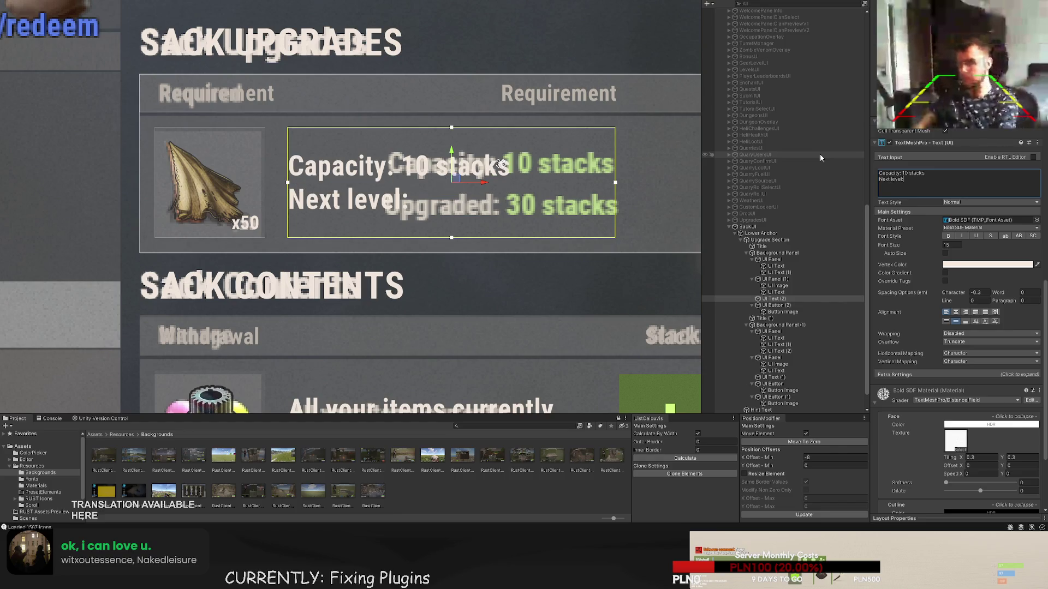
{"action": "type", "text": " 30 st"}
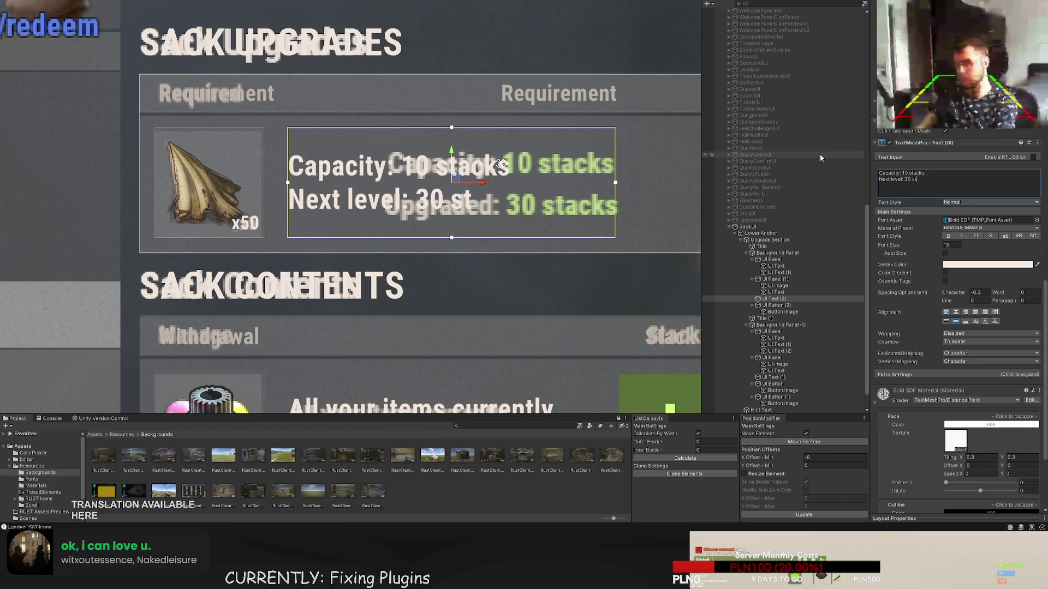
{"action": "type", "text": "acks"}
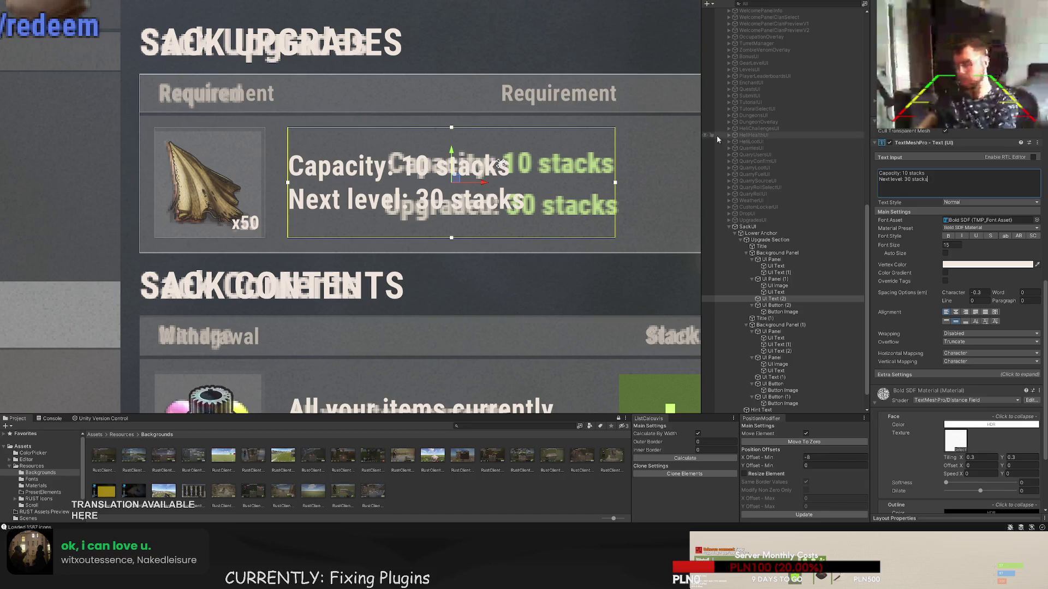
{"action": "scroll", "coordinate": [52, 114], "scroll_direction": "down", "scroll_amount": 2}
{"action": "left_click", "coordinate": [933, 181]}
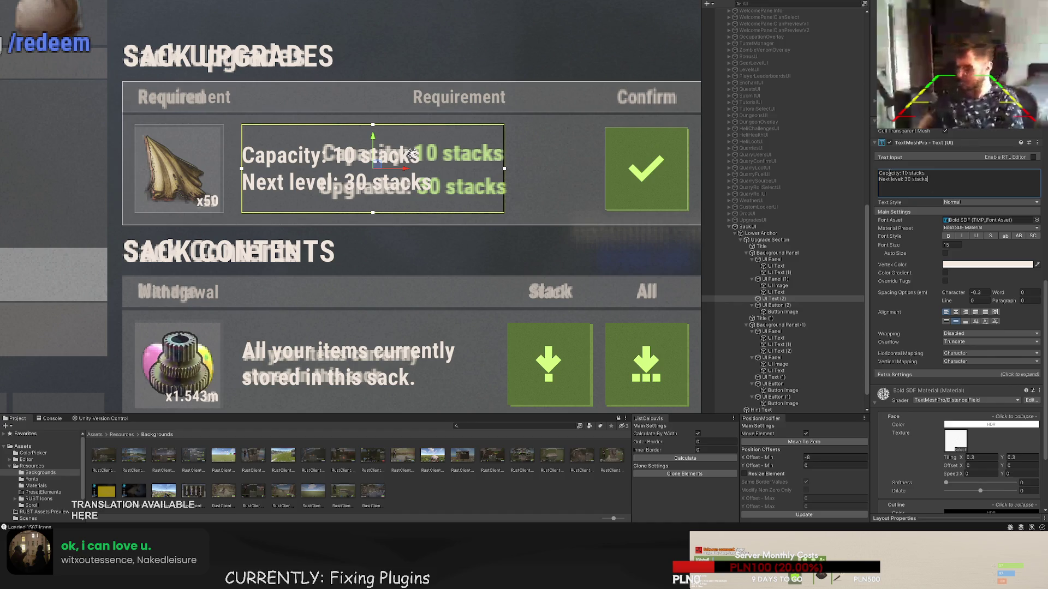
- Check the cloth slot and Confirm button against the SacksUI reference background
{"action": "left_click", "coordinate": [775, 279]}
{"action": "scroll", "coordinate": [976, 213], "scroll_direction": "up", "scroll_amount": 3}
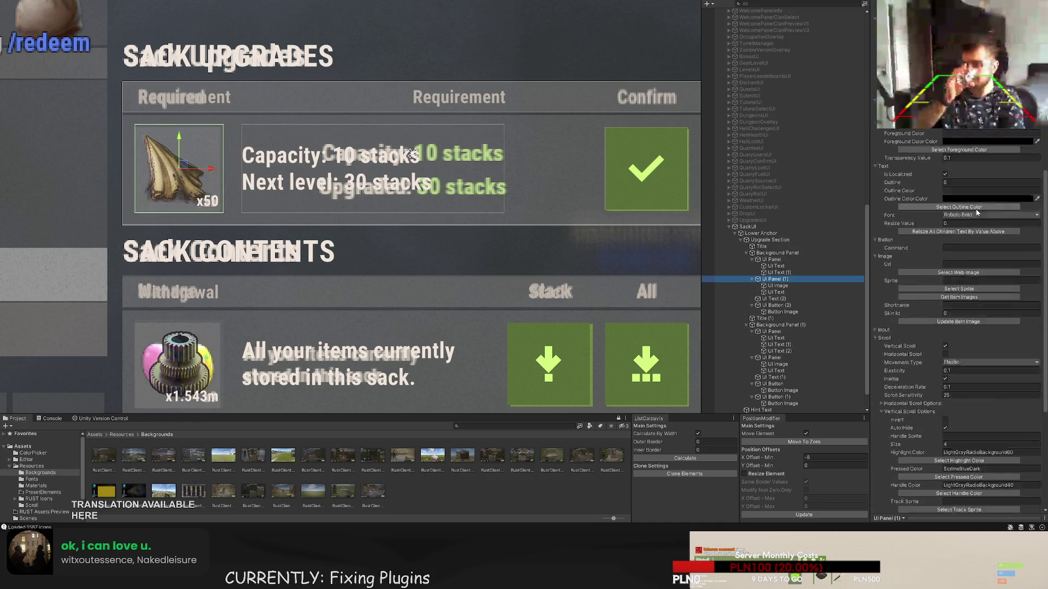
{"action": "scroll", "coordinate": [977, 213], "scroll_direction": "up", "scroll_amount": 10}
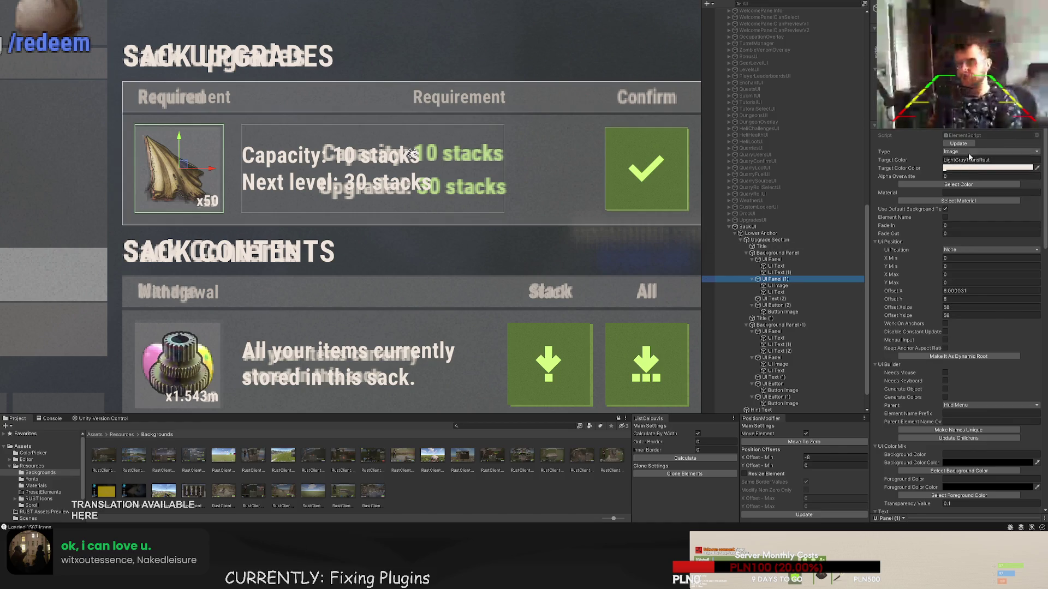
{"action": "left_click", "coordinate": [990, 151]}
{"action": "left_click", "coordinate": [977, 166]}
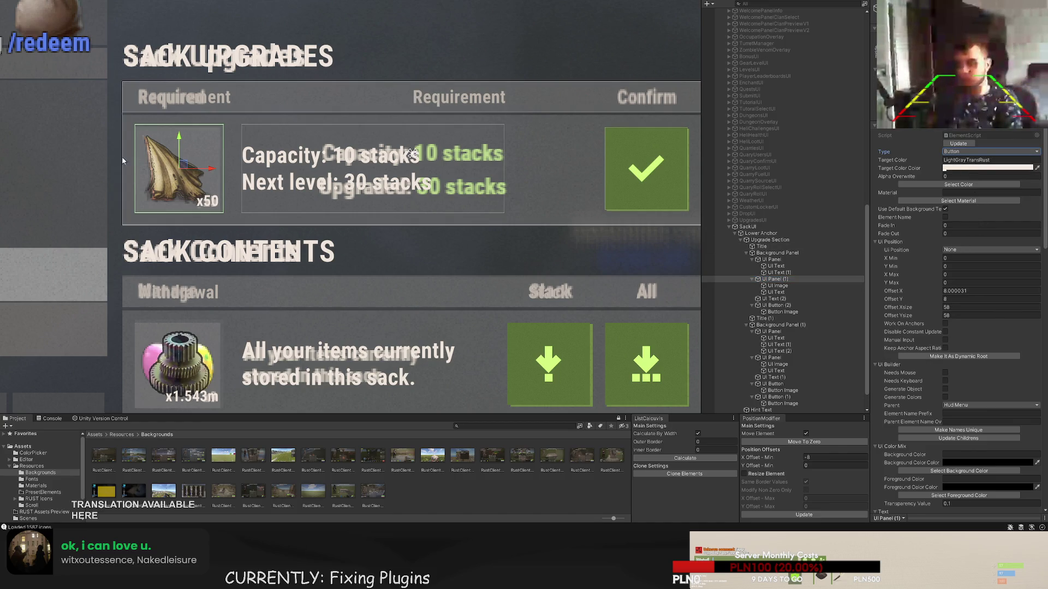
{"action": "scroll", "coordinate": [769, 272], "scroll_direction": "down", "scroll_amount": 2}
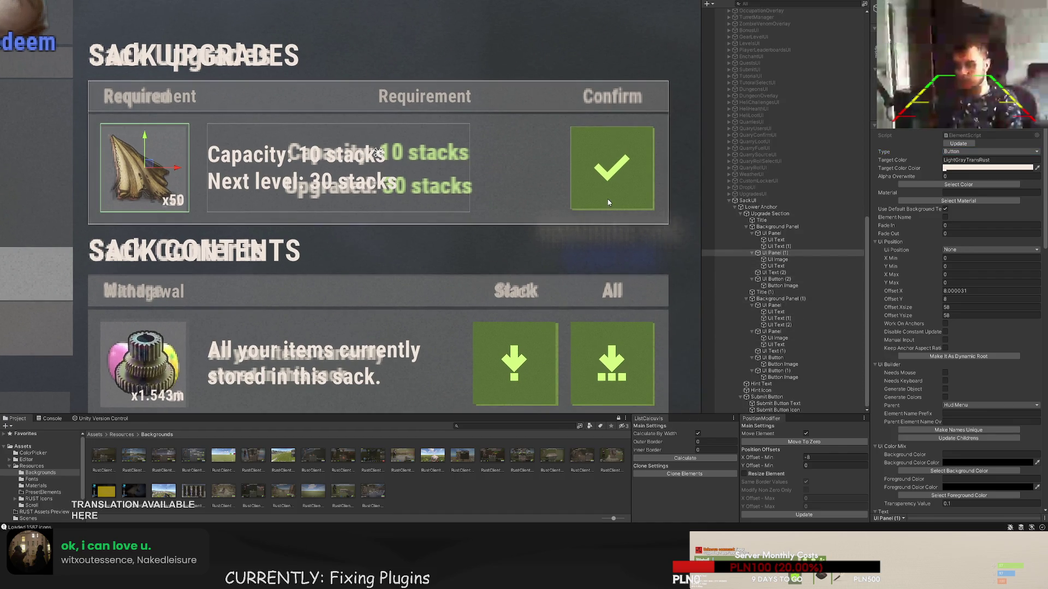
{"action": "left_click", "coordinate": [610, 203]}
{"action": "left_click", "coordinate": [633, 203]}
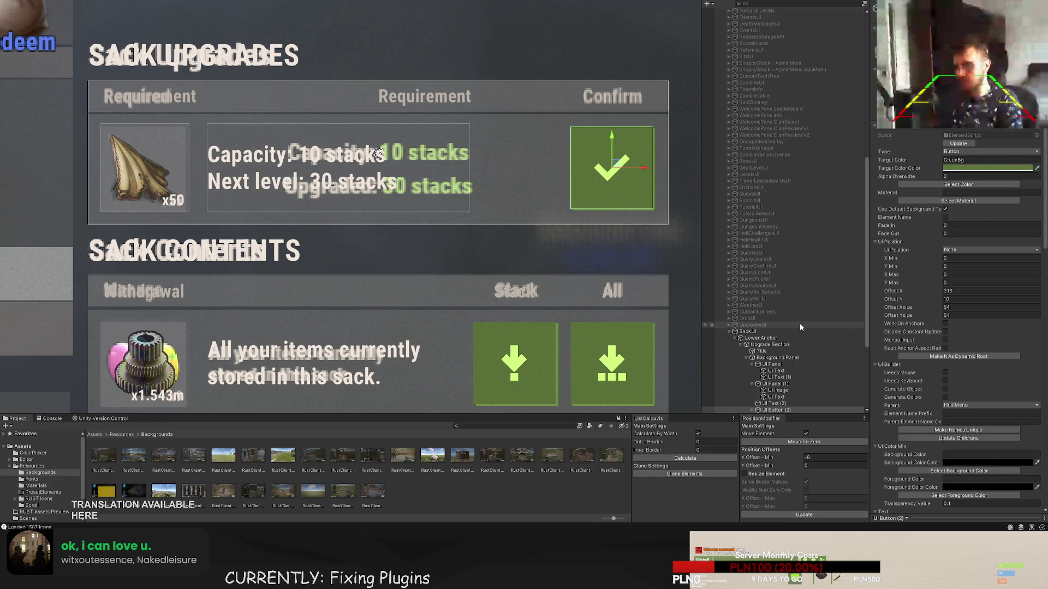
- Select the Capacity and Next level text and frame it in the view
{"action": "scroll", "coordinate": [779, 397], "scroll_direction": "down", "scroll_amount": 2}
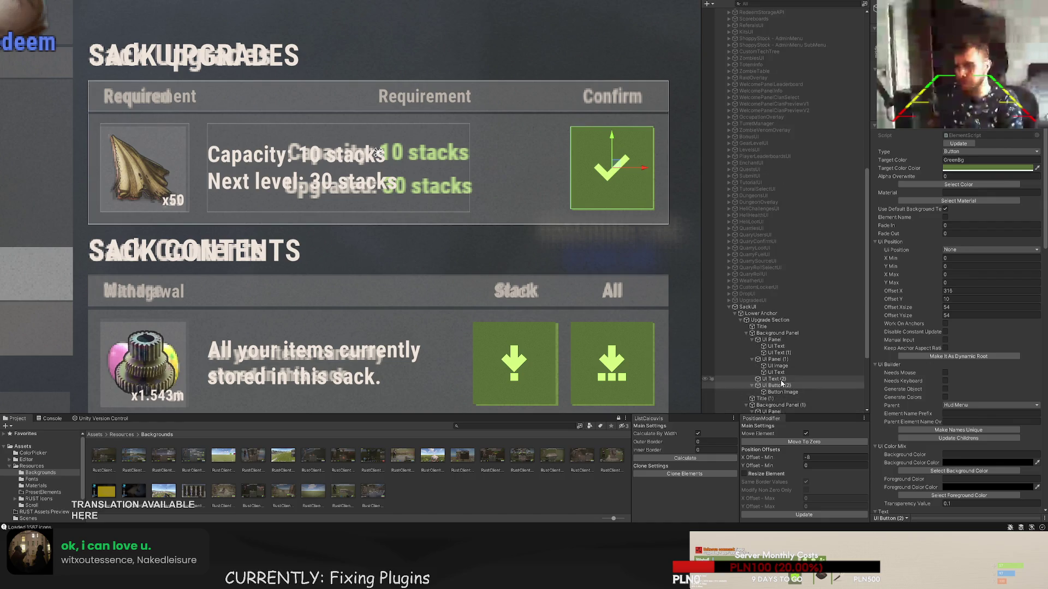
{"action": "left_click", "coordinate": [781, 380]}
{"action": "key", "text": "f"}
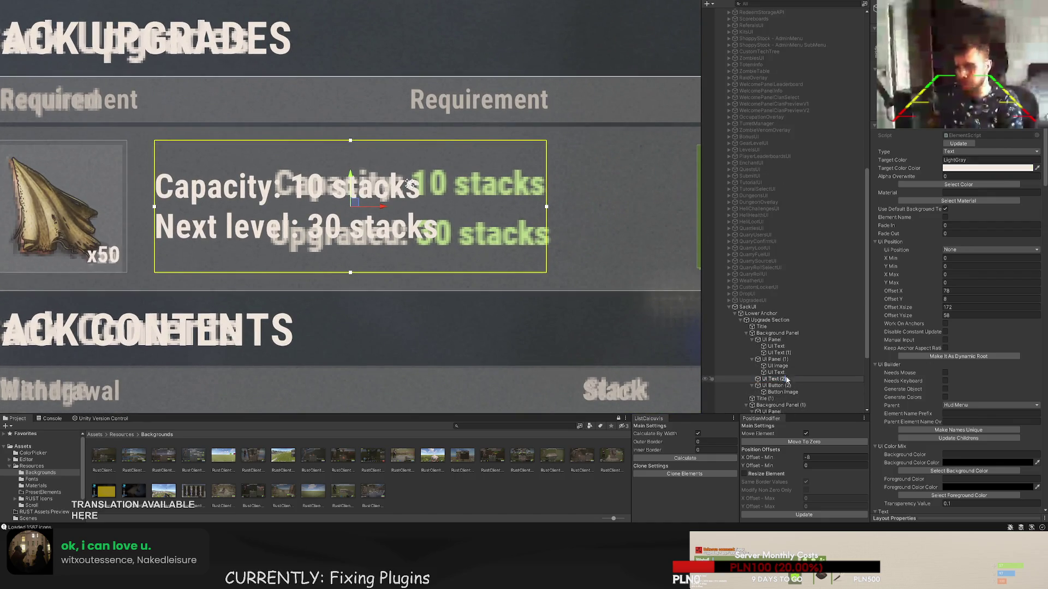
- Wrap '10 stacks' and '30 stacks' in <color=#5D7239> tags in the capacity text
{"action": "left_click", "coordinate": [775, 379]}
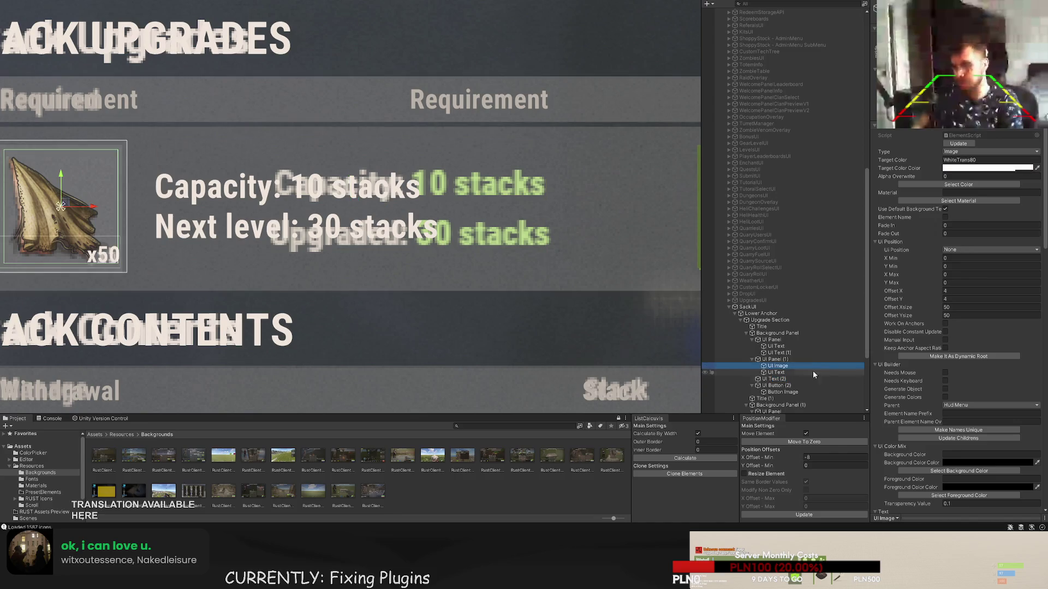
{"action": "scroll", "coordinate": [928, 327], "scroll_direction": "down", "scroll_amount": 10}
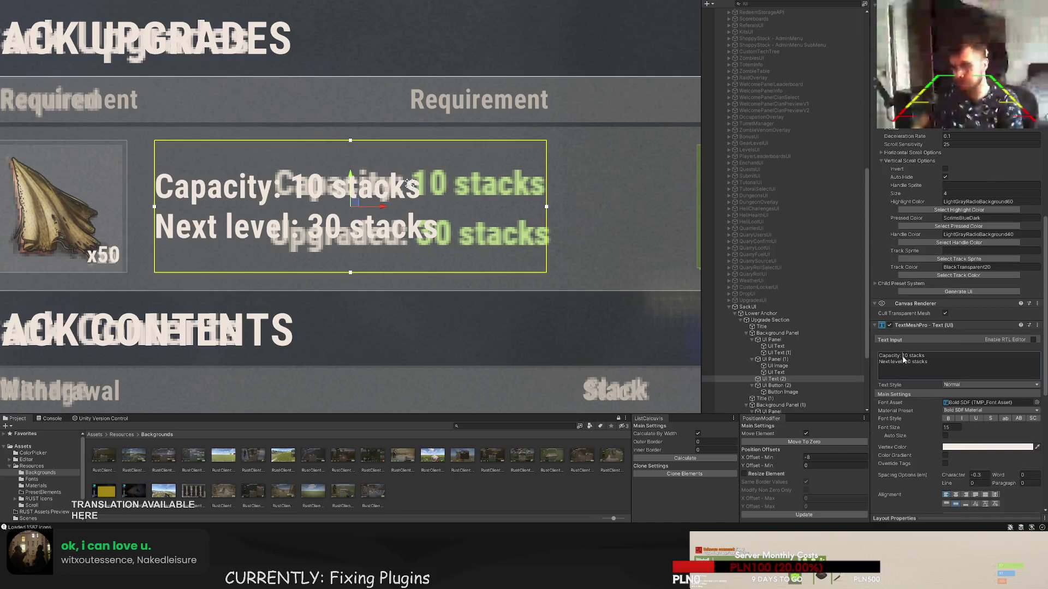
{"action": "left_click", "coordinate": [926, 362]}
{"action": "left_click", "coordinate": [904, 356]}
{"action": "type", "text": "<color=>"}
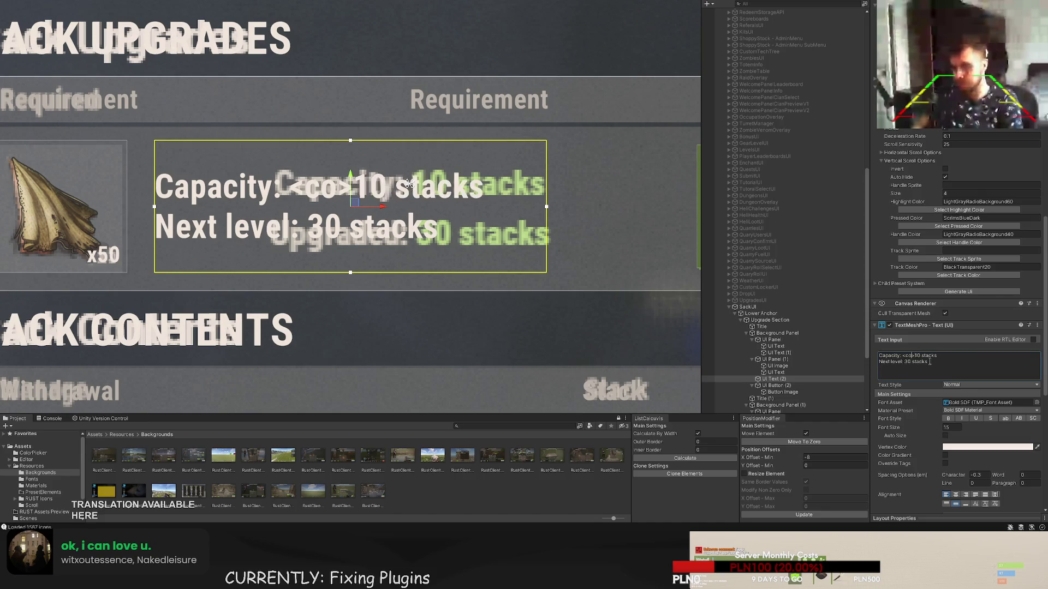
{"action": "key", "text": "Left"}
{"action": "type", "text": "#5D7239"}
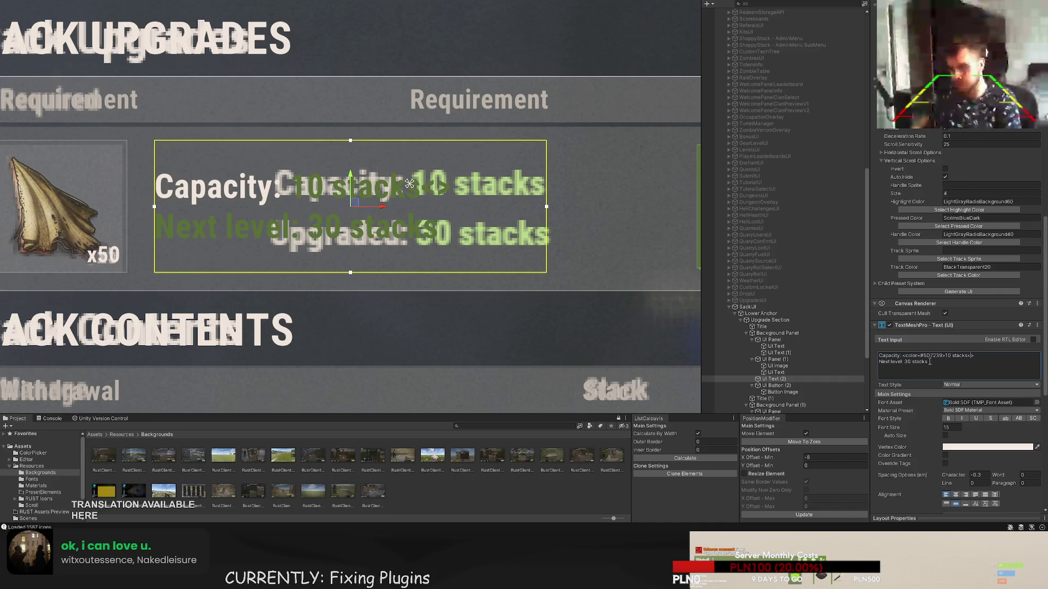
{"action": "type", "text": "or>"}
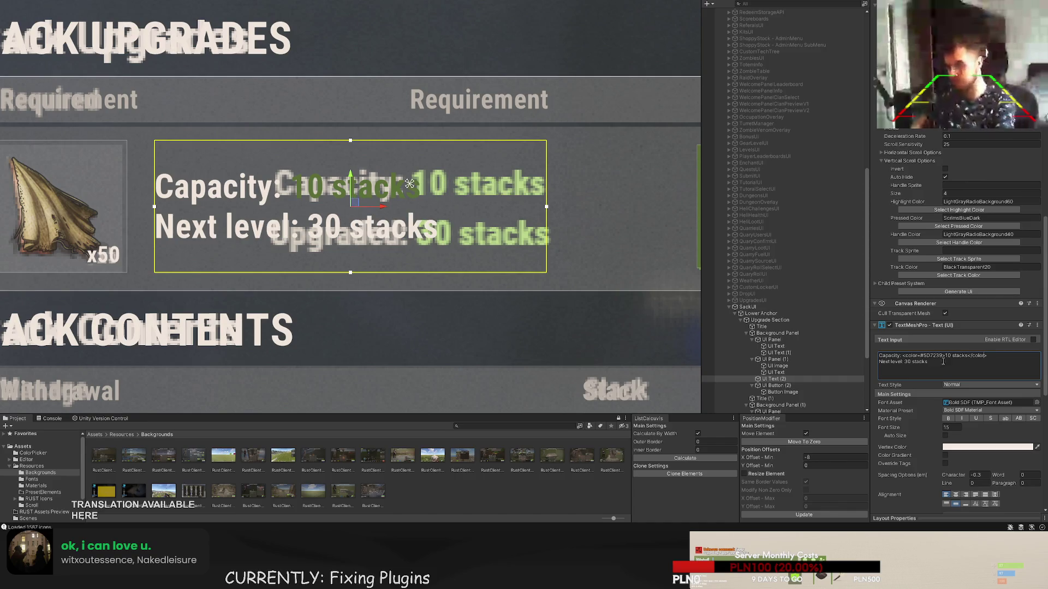
{"action": "left_click", "coordinate": [905, 363]}
{"action": "type", "text": "<color=#5D7239>"}
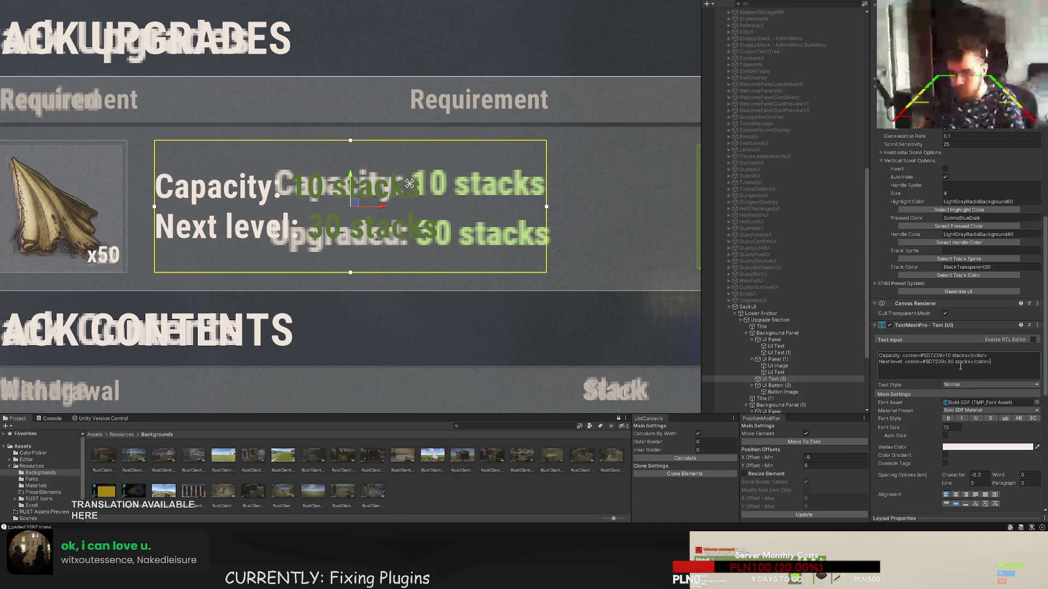
{"action": "scroll", "coordinate": [451, 201], "scroll_direction": "down", "scroll_amount": 5}
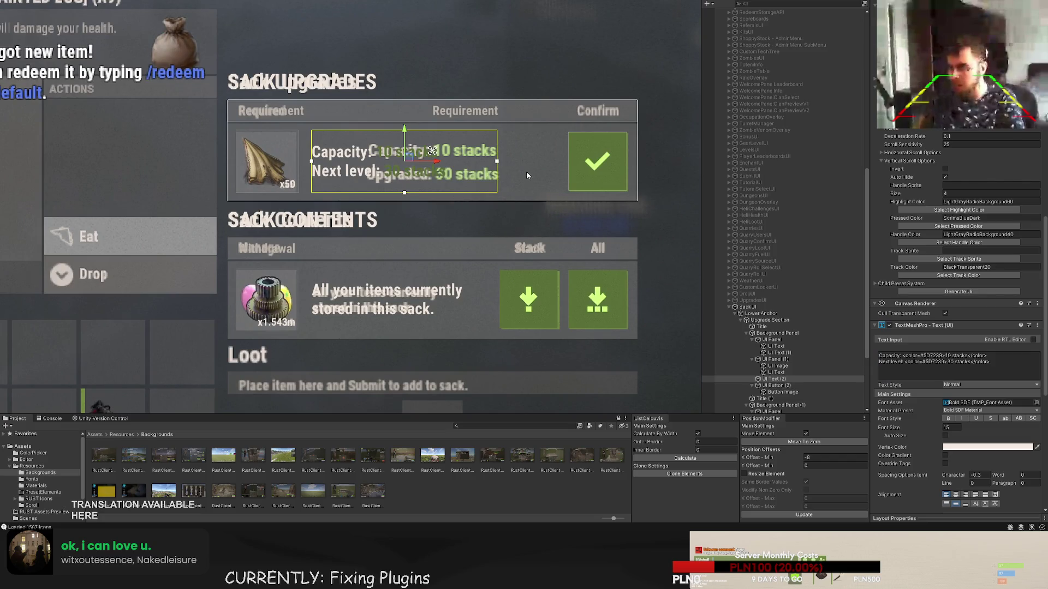
{"action": "scroll", "coordinate": [526, 176], "scroll_direction": "up", "scroll_amount": 3}
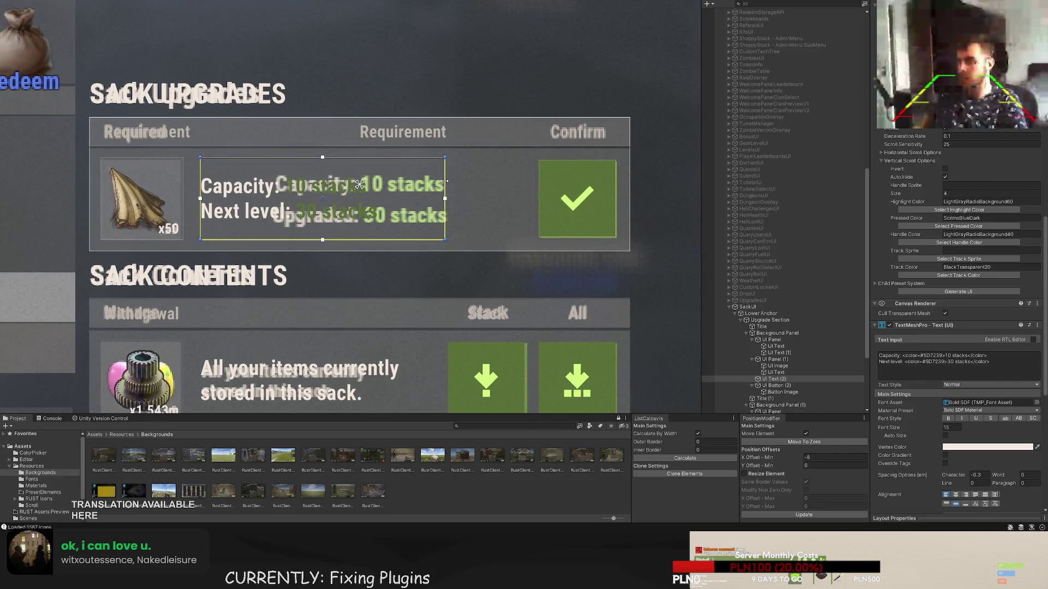
- Widen the capacity text box to the right and show the SacksUI reference background
{"action": "mouse_move", "coordinate": [444, 181]}
{"action": "left_mouse_down"}
{"action": "mouse_move", "coordinate": [502, 181]}
{"action": "mouse_move", "coordinate": [486, 179]}
{"action": "left_mouse_up"}
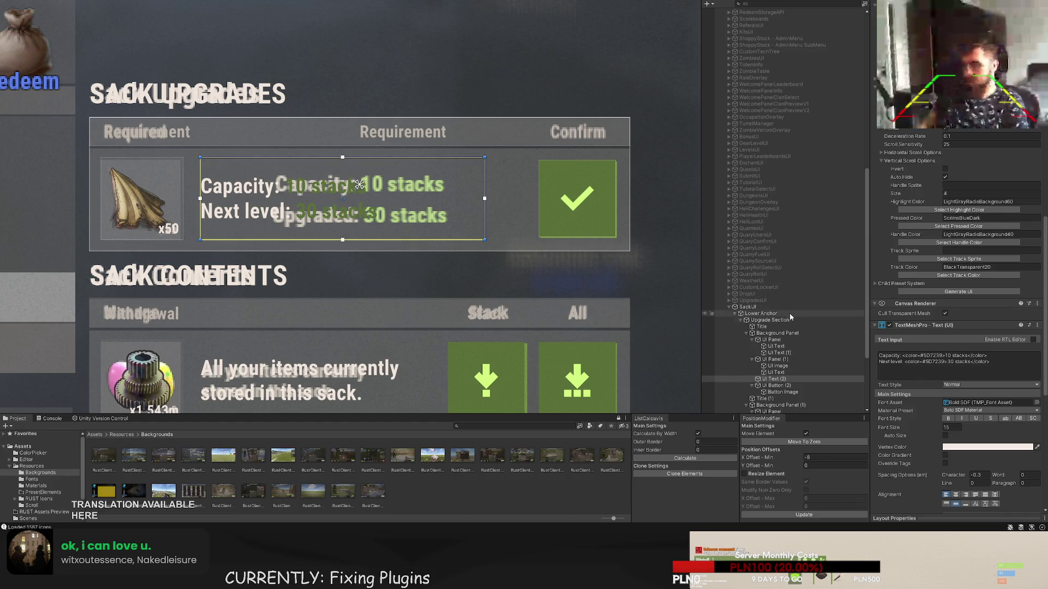
{"action": "scroll", "coordinate": [791, 150], "scroll_direction": "up", "scroll_amount": 10}
{"action": "scroll", "coordinate": [791, 150], "scroll_direction": "up", "scroll_amount": 4}
{"action": "left_click", "coordinate": [775, 119]}
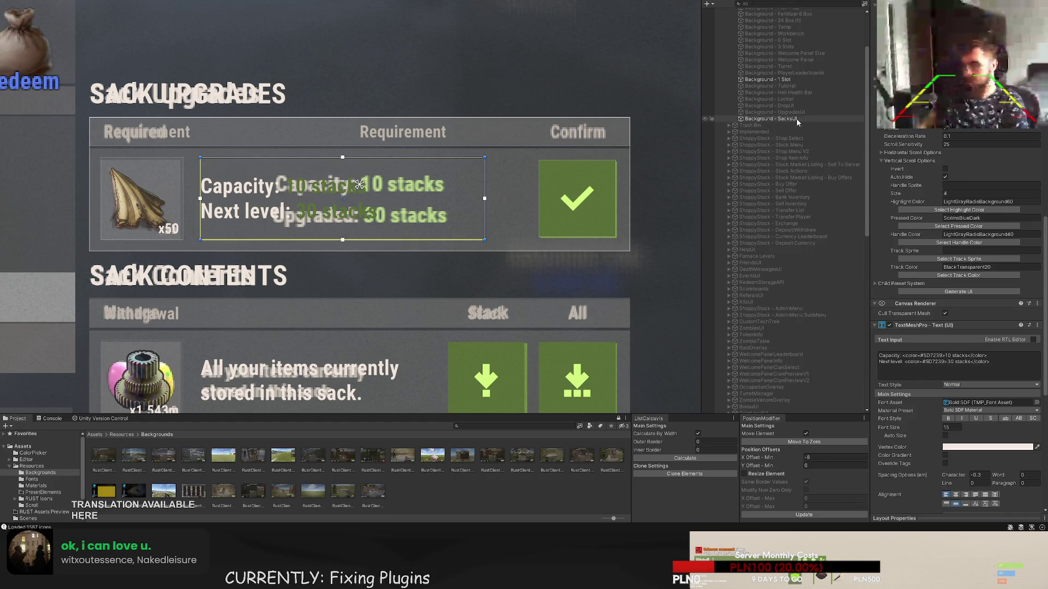
{"action": "scroll", "coordinate": [612, 164], "scroll_direction": "down", "scroll_amount": 4}
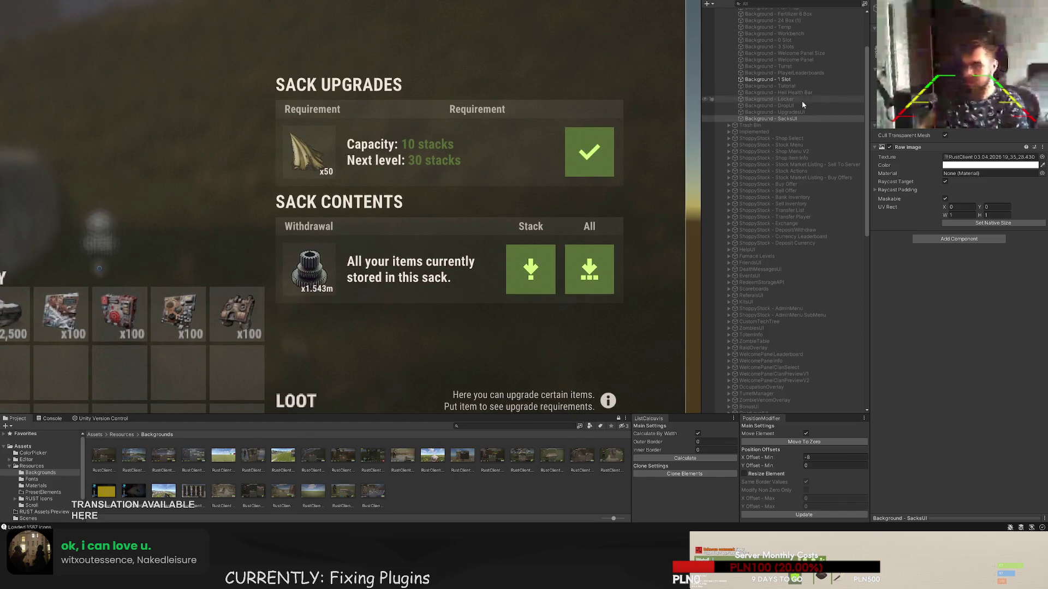
{"action": "scroll", "coordinate": [624, 90], "scroll_direction": "up", "scroll_amount": 3}
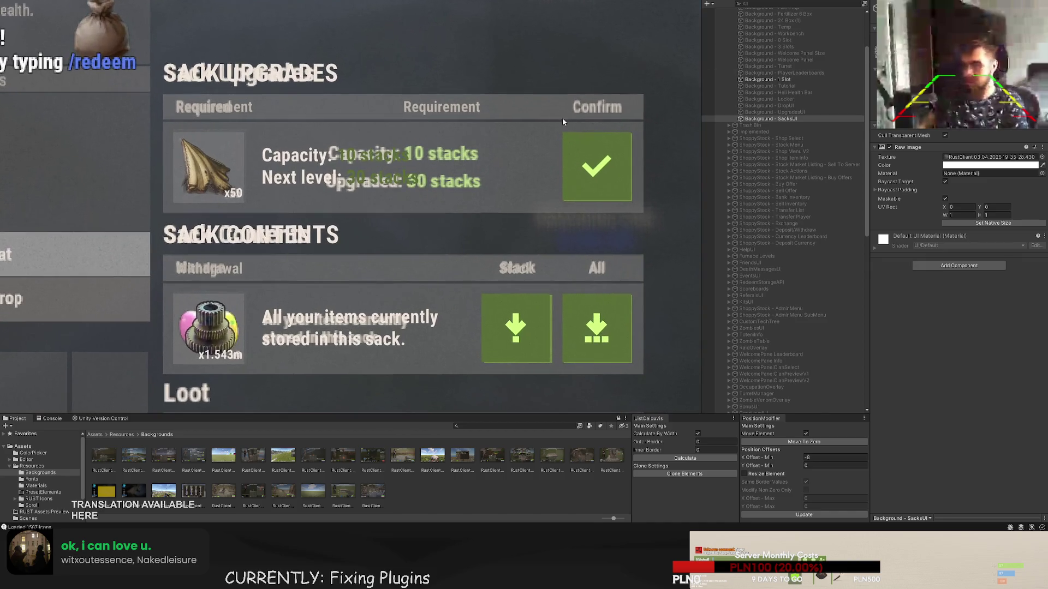
{"action": "scroll", "coordinate": [783, 351], "scroll_direction": "down", "scroll_amount": 7}
{"action": "scroll", "coordinate": [783, 351], "scroll_direction": "down", "scroll_amount": 10}
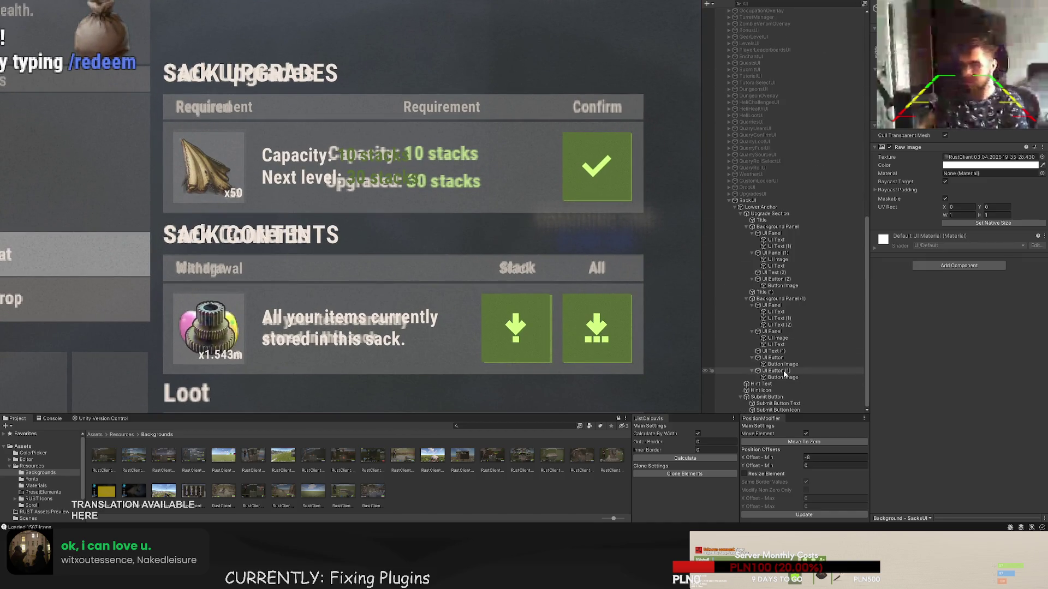
{"action": "left_click", "coordinate": [780, 372]}
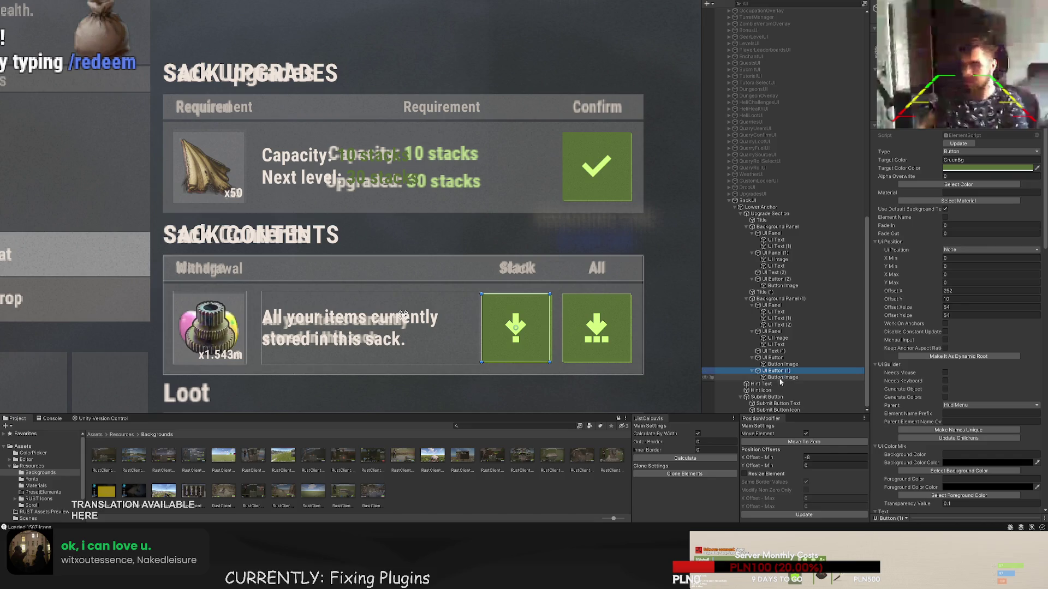
{"action": "left_click", "coordinate": [771, 306]}
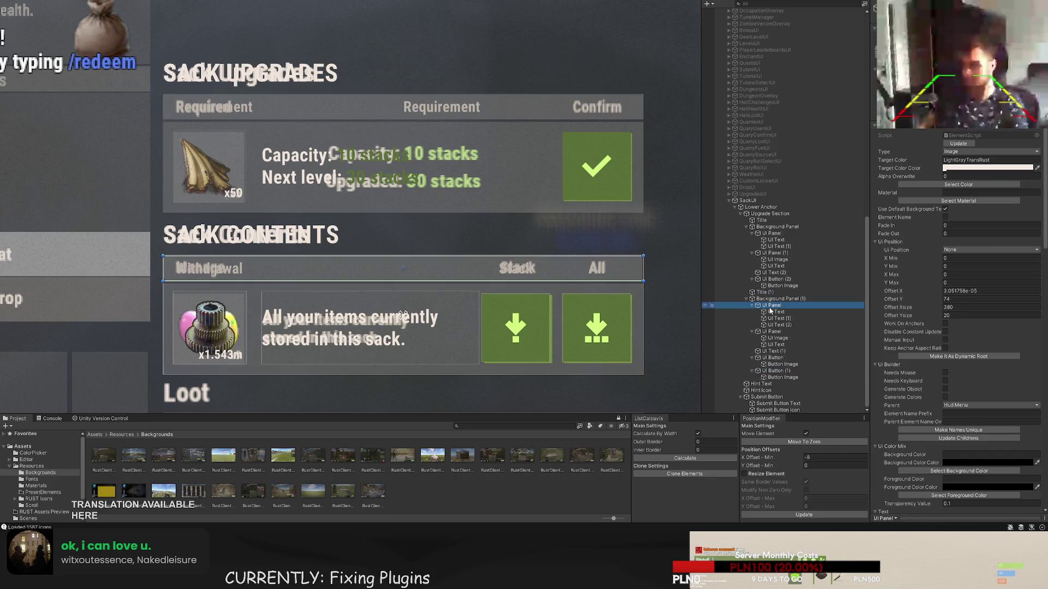
{"action": "left_click", "coordinate": [775, 253]}
{"action": "left_click", "coordinate": [774, 233]}
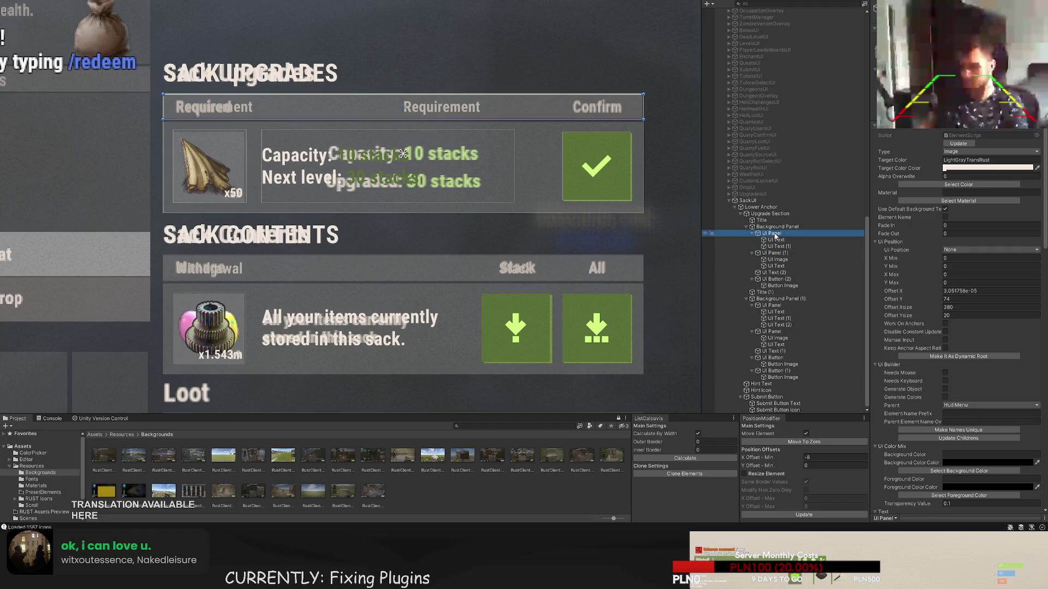
{"action": "left_click", "coordinate": [776, 240]}
{"action": "left_click", "coordinate": [779, 246]}
{"action": "left_click_drag", "start_coordinate": [587, 193], "coordinate": [542, 261]}
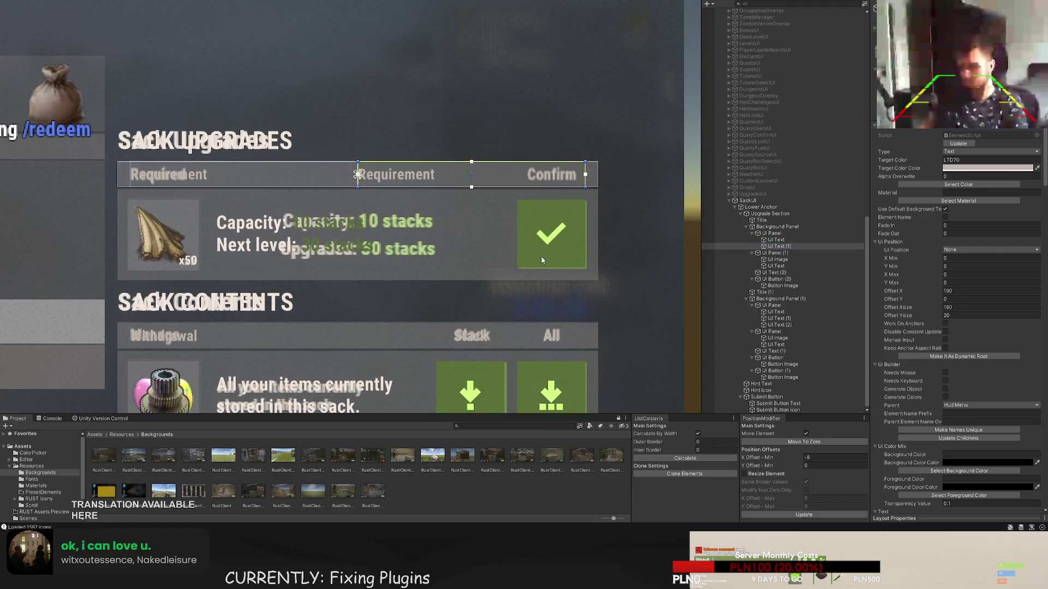
- Move the second Requirement label over the Confirm column, narrow it to 61 wide, raise it
{"action": "scroll", "coordinate": [510, 183], "scroll_direction": "up", "scroll_amount": 3}
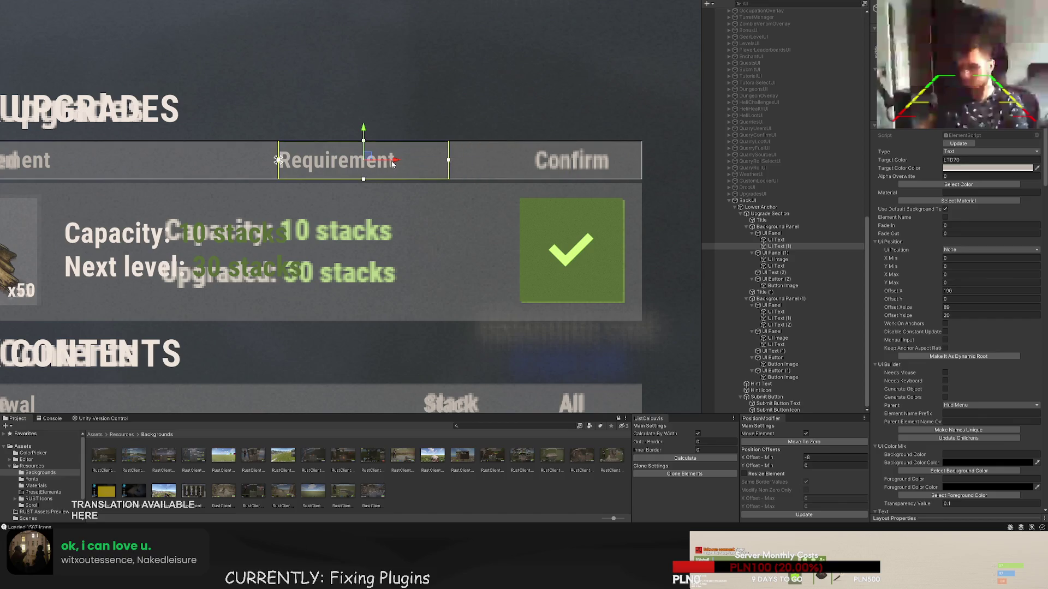
{"action": "mouse_move", "coordinate": [393, 163]}
{"action": "left_mouse_down"}
{"action": "mouse_move", "coordinate": [606, 163]}
{"action": "mouse_move", "coordinate": [605, 151]}
{"action": "mouse_move", "coordinate": [606, 203]}
{"action": "mouse_move", "coordinate": [608, 191]}
{"action": "left_mouse_up"}
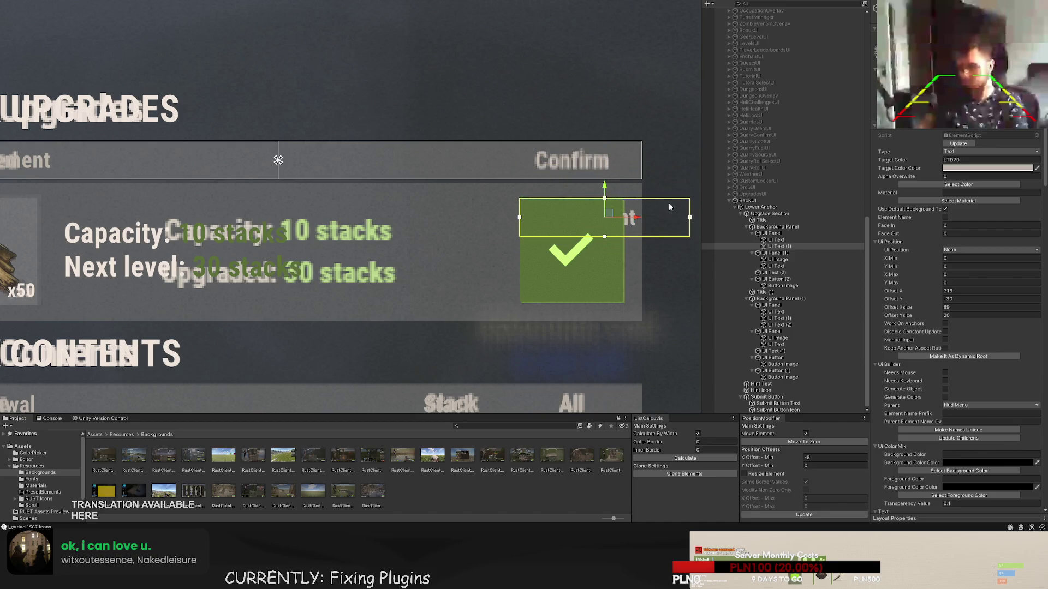
{"action": "key", "text": "t"}
{"action": "left_click_drag", "start_coordinate": [690, 209], "coordinate": [626, 209]}
{"action": "scroll", "coordinate": [579, 204], "scroll_direction": "up", "scroll_amount": 2}
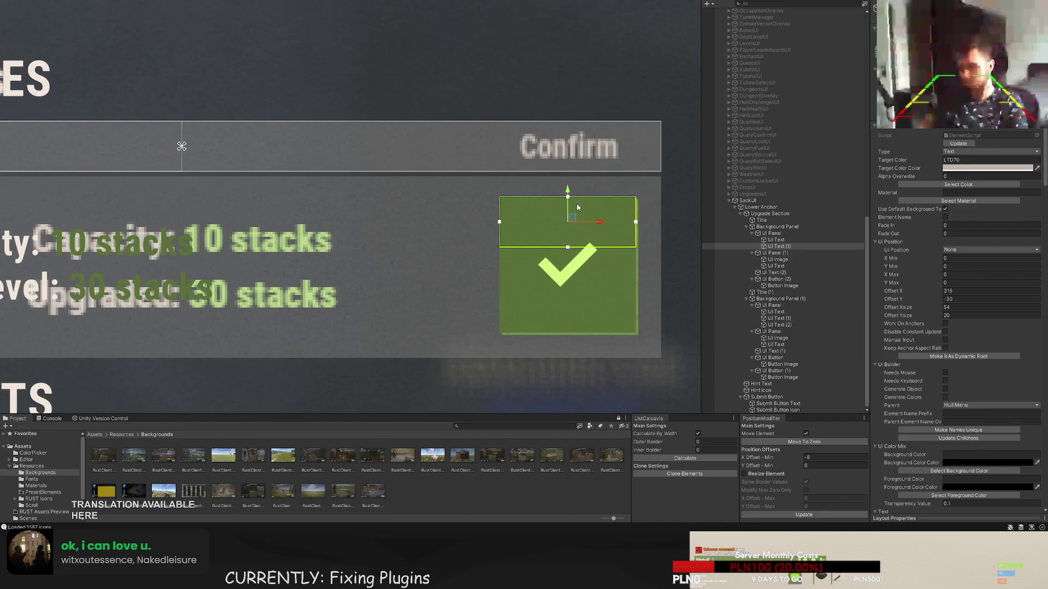
{"action": "key", "text": "w"}
{"action": "left_click_drag", "start_coordinate": [569, 204], "coordinate": [575, 133]}
{"action": "scroll", "coordinate": [921, 315], "scroll_direction": "down", "scroll_amount": 10}
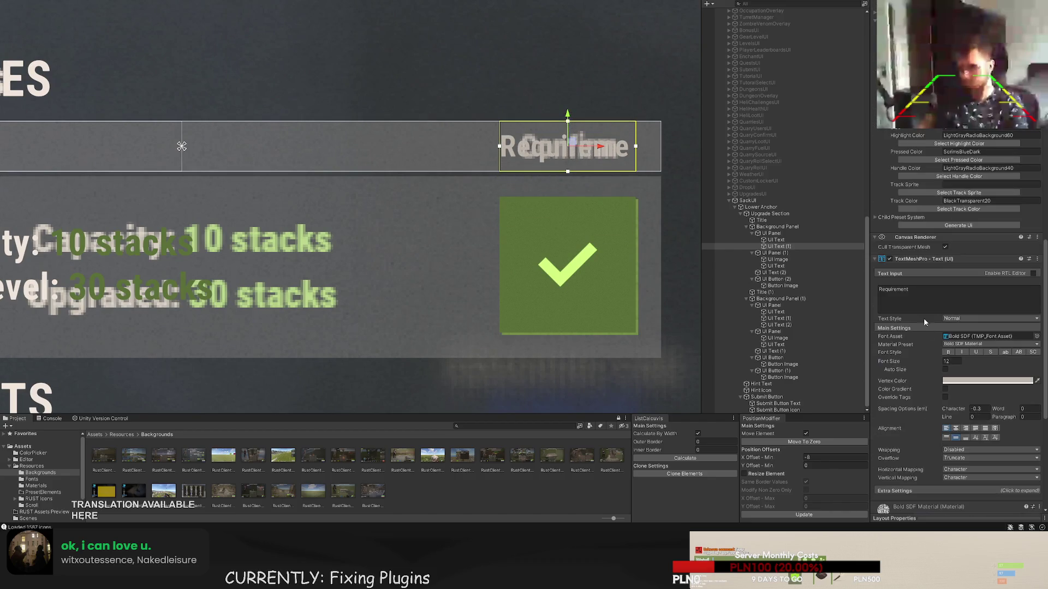
- Retitle the label Confirm and centre-align its text
{"action": "type", "text": "Confirm"}
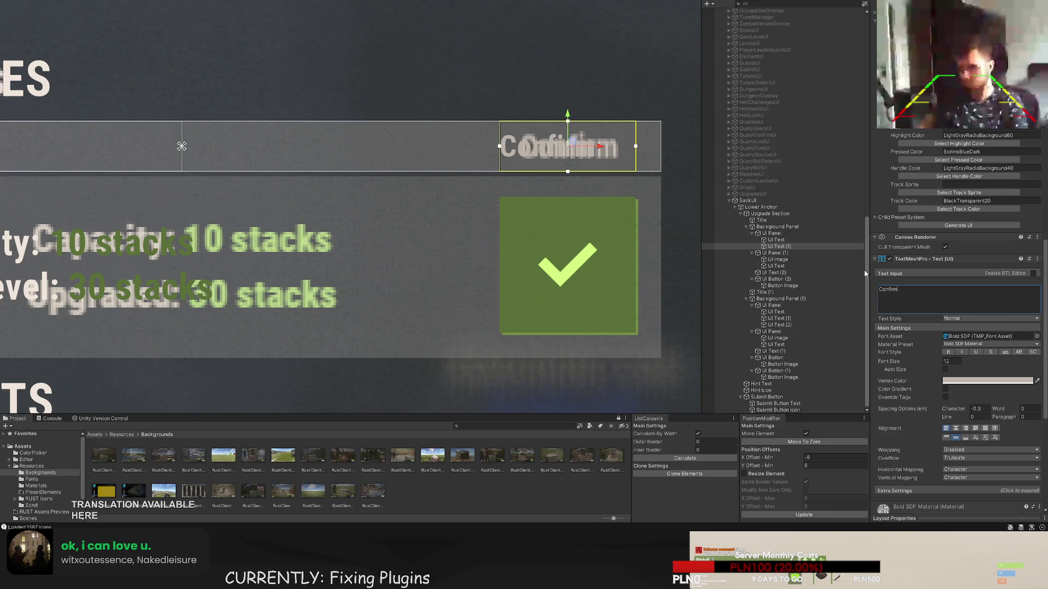
{"action": "left_click", "coordinate": [956, 428]}
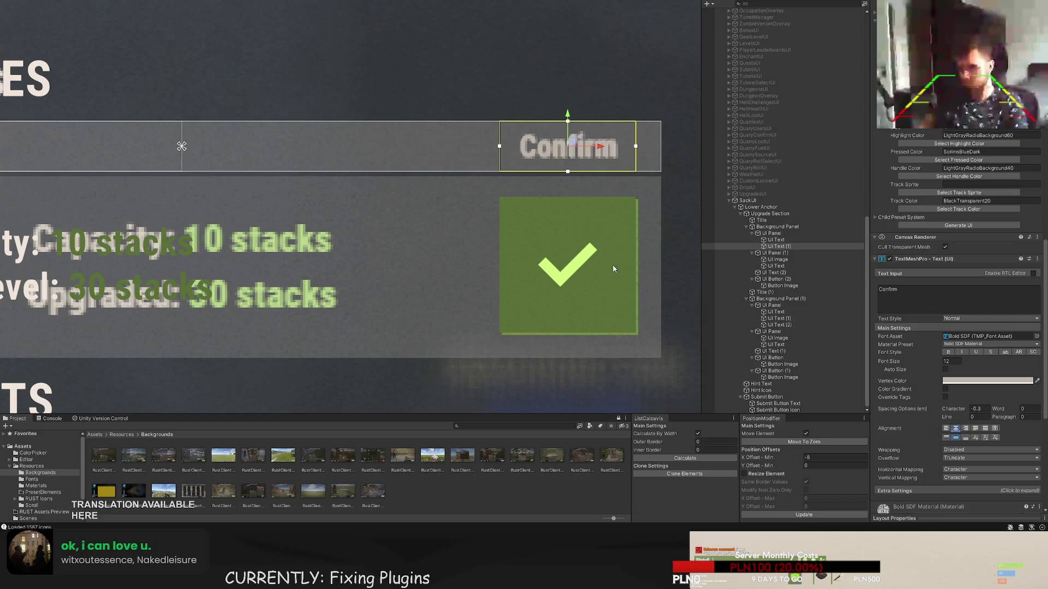
{"action": "scroll", "coordinate": [613, 269], "scroll_direction": "down", "scroll_amount": 5}
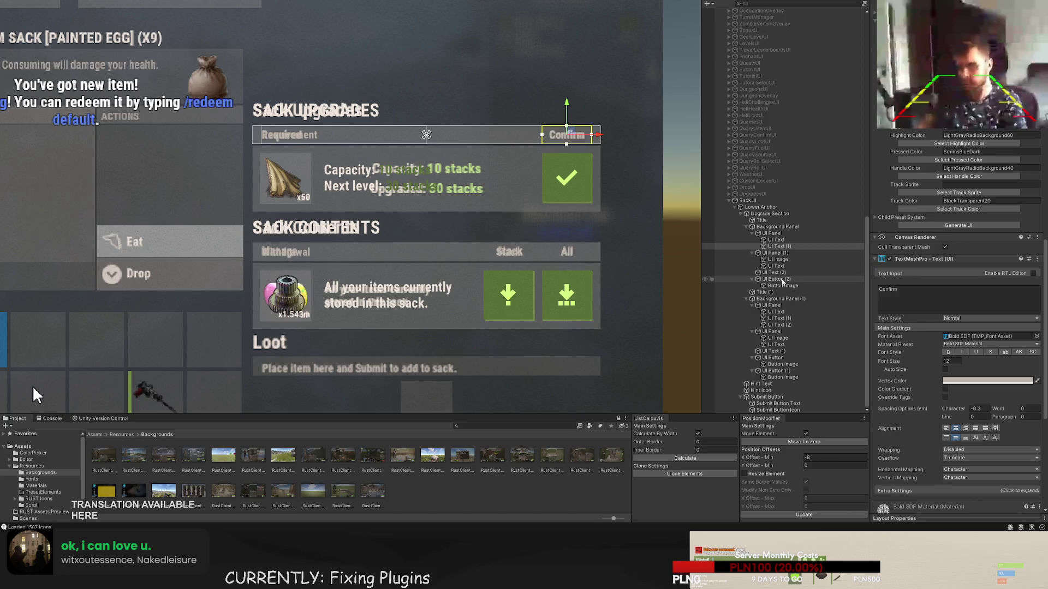
- Replace both green colour codes in the capacity text with #D1FF7E
{"action": "left_click", "coordinate": [782, 285]}
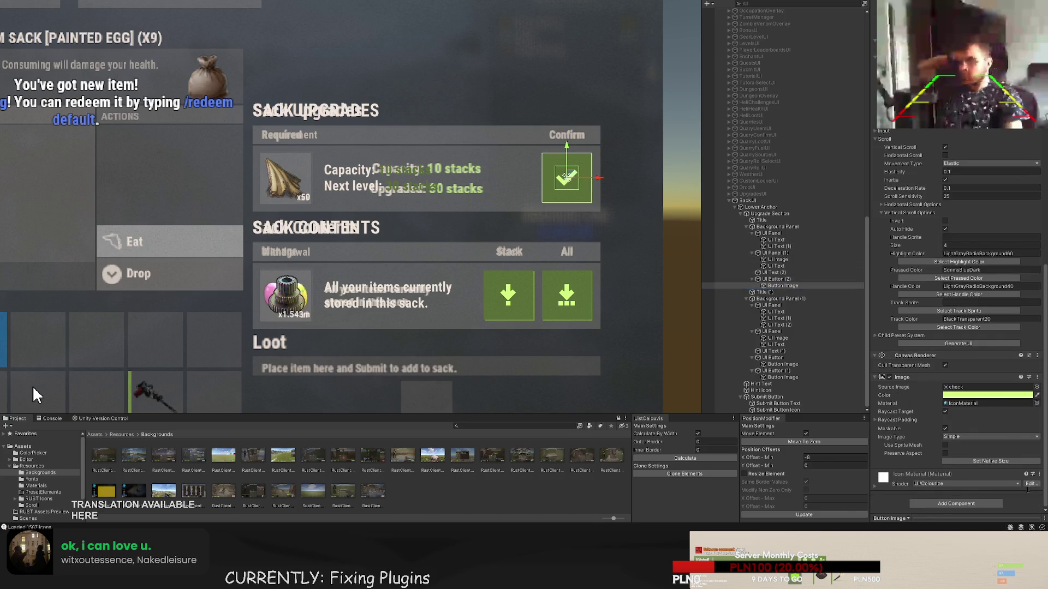
{"action": "left_click", "coordinate": [775, 272]}
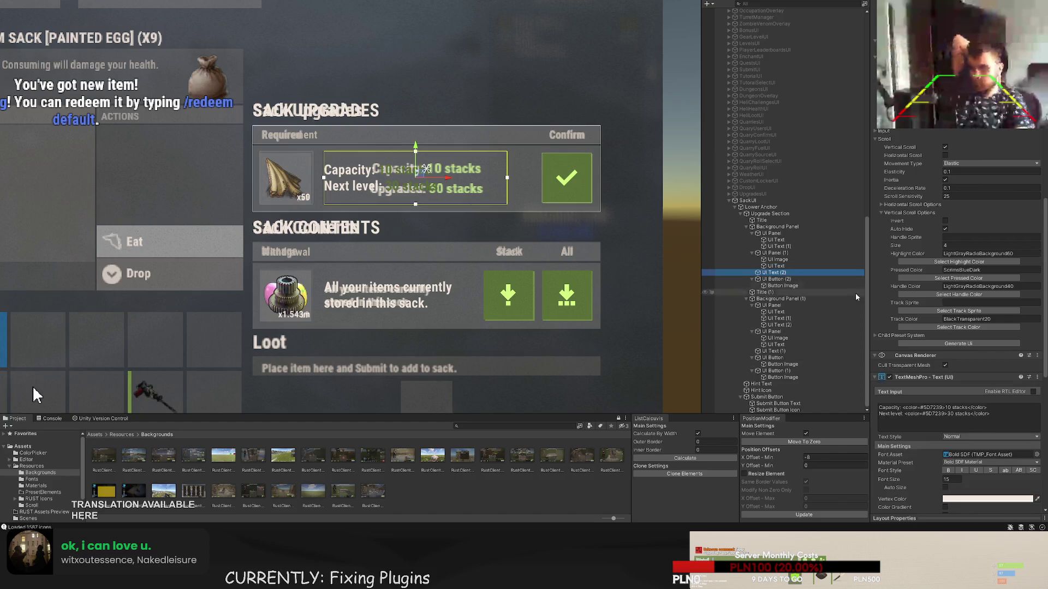
{"action": "double_click", "coordinate": [933, 408]}
{"action": "type", "text": "D1FF7E"}
{"action": "double_click", "coordinate": [933, 414]}
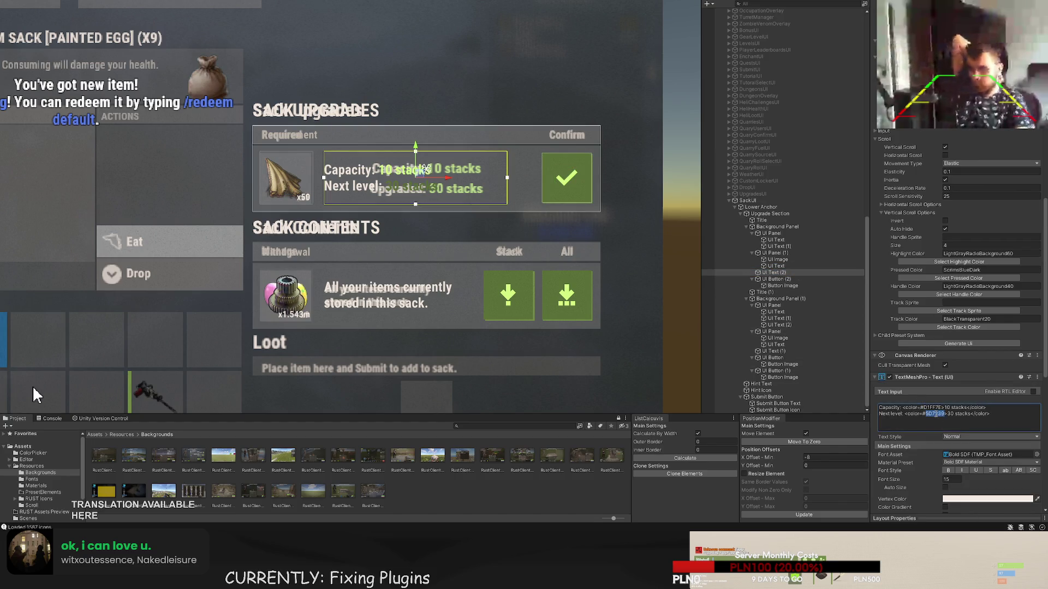
{"action": "type", "text": "D1FF7E"}
- Show the SacksUI reference background and pan the scene to centre the sack panel
{"action": "left_click", "coordinate": [32, 385]}
{"action": "scroll", "coordinate": [106, 370], "scroll_direction": "down", "scroll_amount": 2}
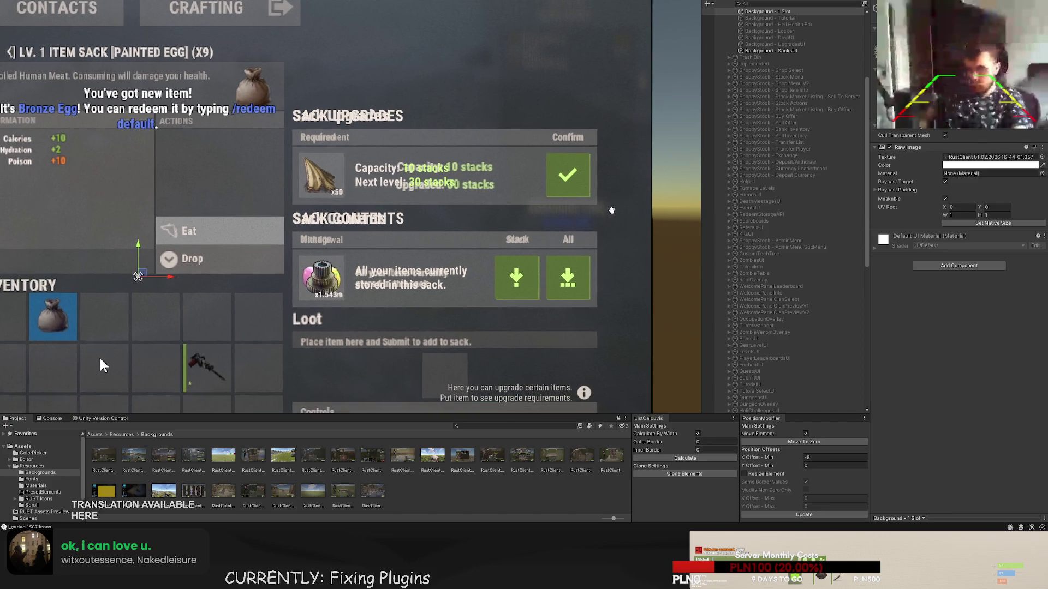
{"action": "left_click", "coordinate": [101, 360]}
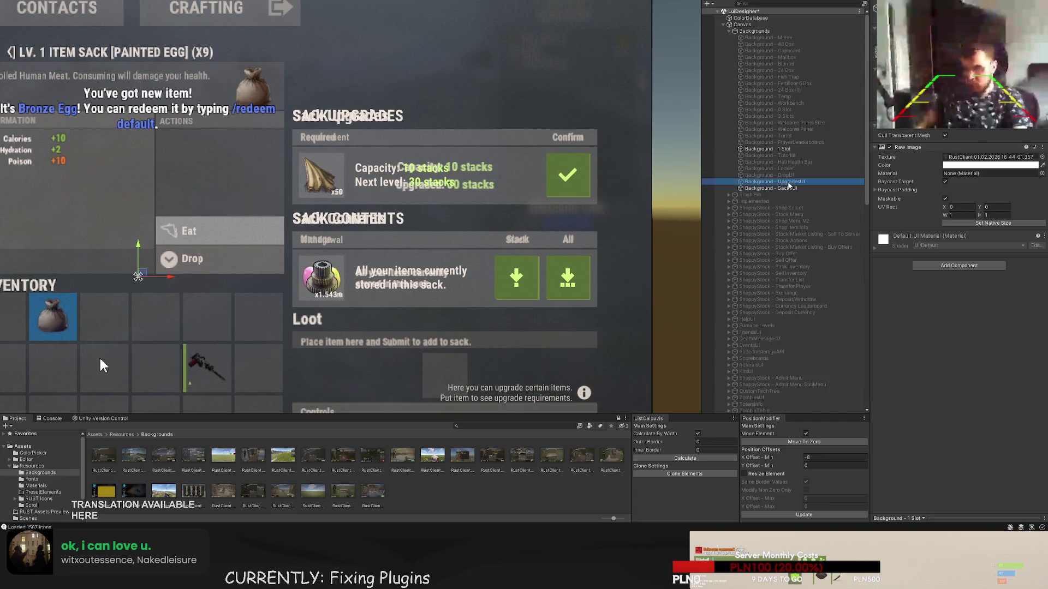
{"action": "scroll", "coordinate": [100, 356], "scroll_direction": "down", "scroll_amount": 3}
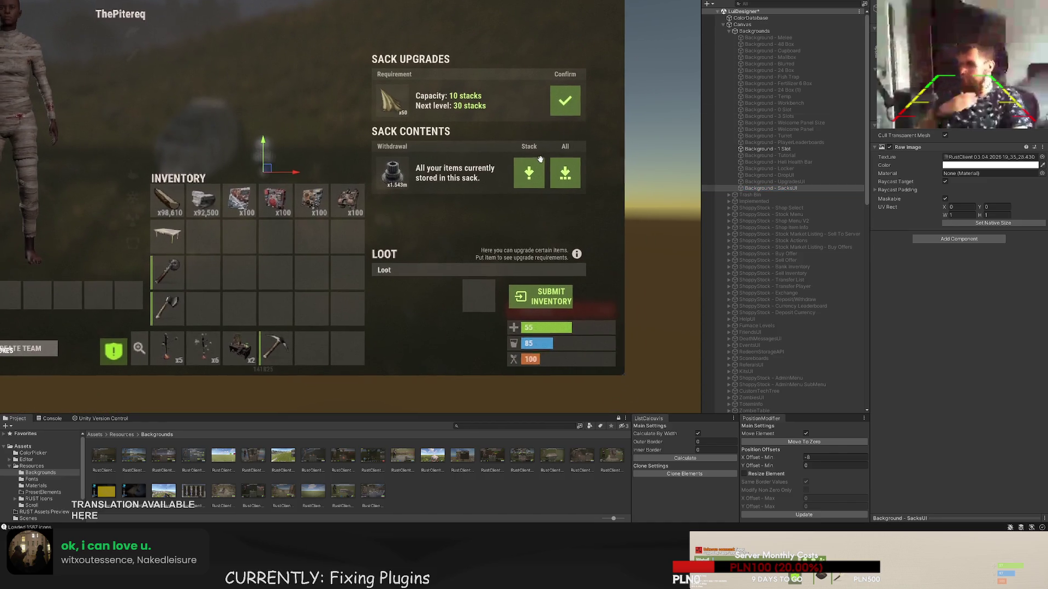
{"action": "left_click_drag", "start_coordinate": [553, 159], "coordinate": [552, 192]}
{"action": "scroll", "coordinate": [780, 246], "scroll_direction": "down", "scroll_amount": 10}
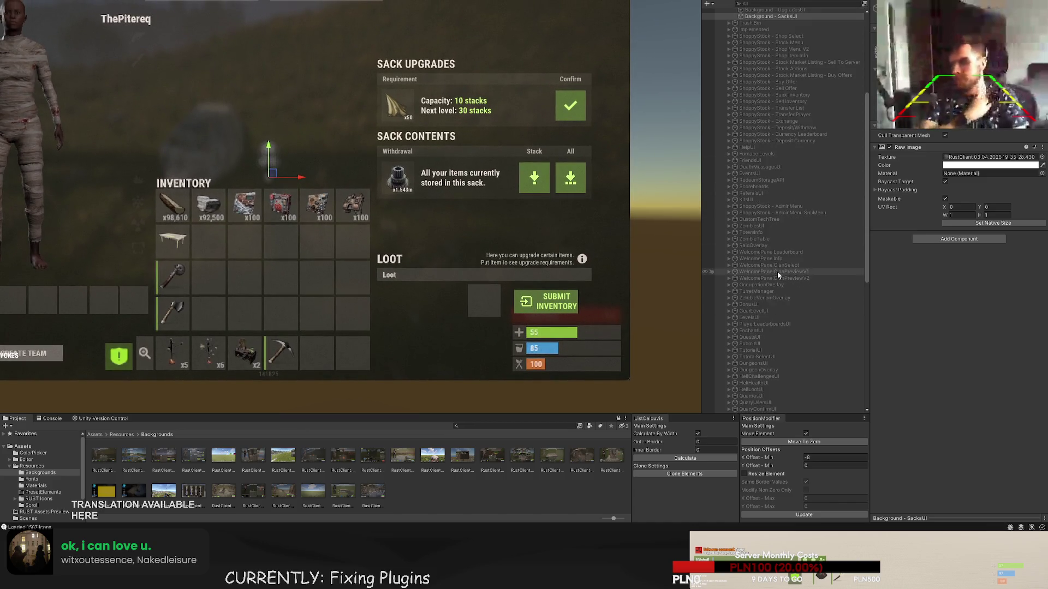
- Move the Sack Contents title and Background Panel (1) slightly down together
{"action": "left_click", "coordinate": [776, 385]}
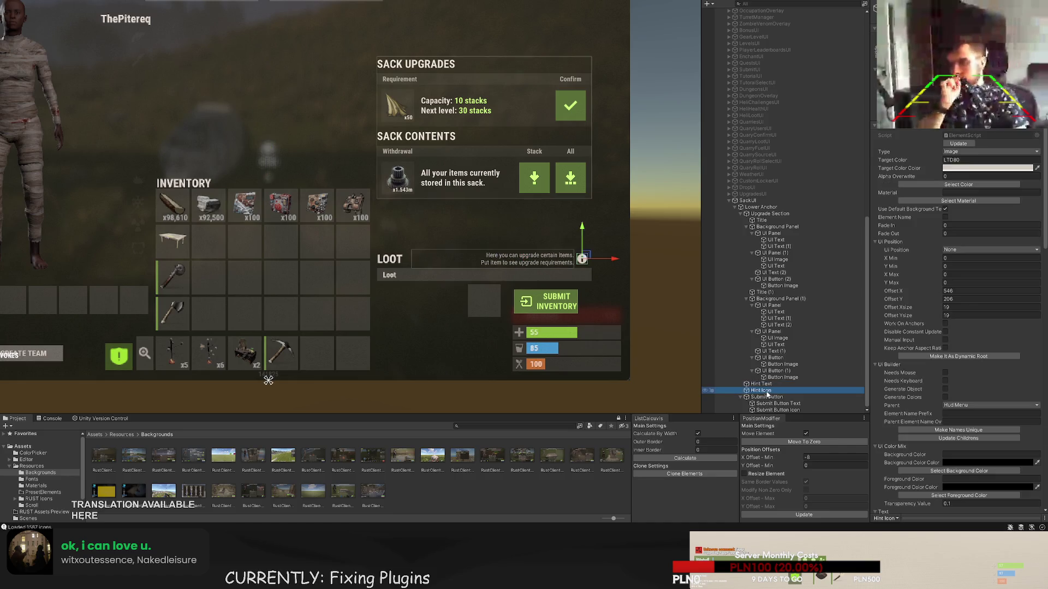
{"action": "left_click", "coordinate": [775, 299]}
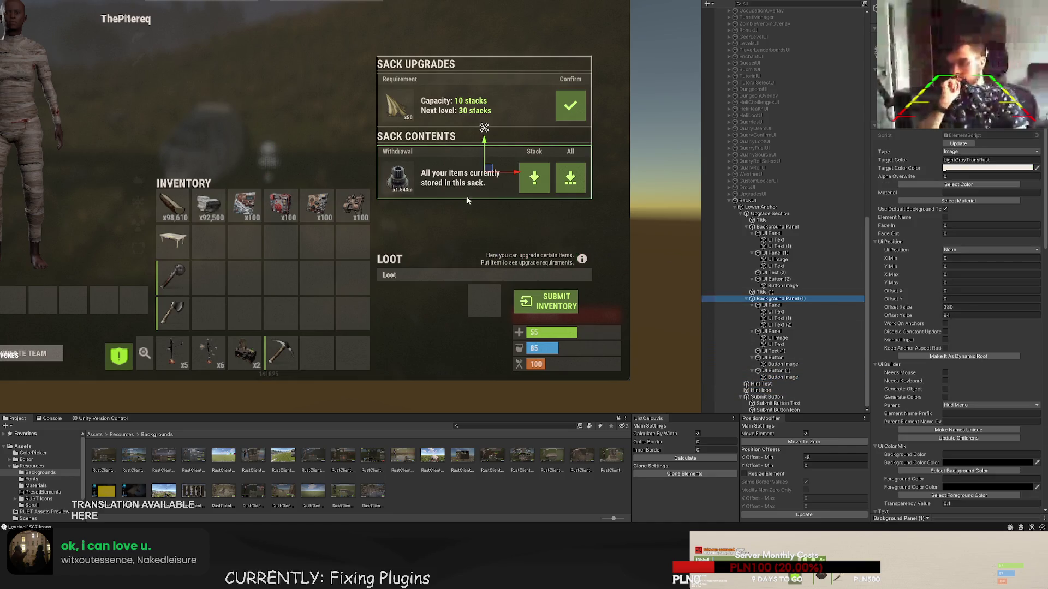
{"action": "key", "text": "f"}
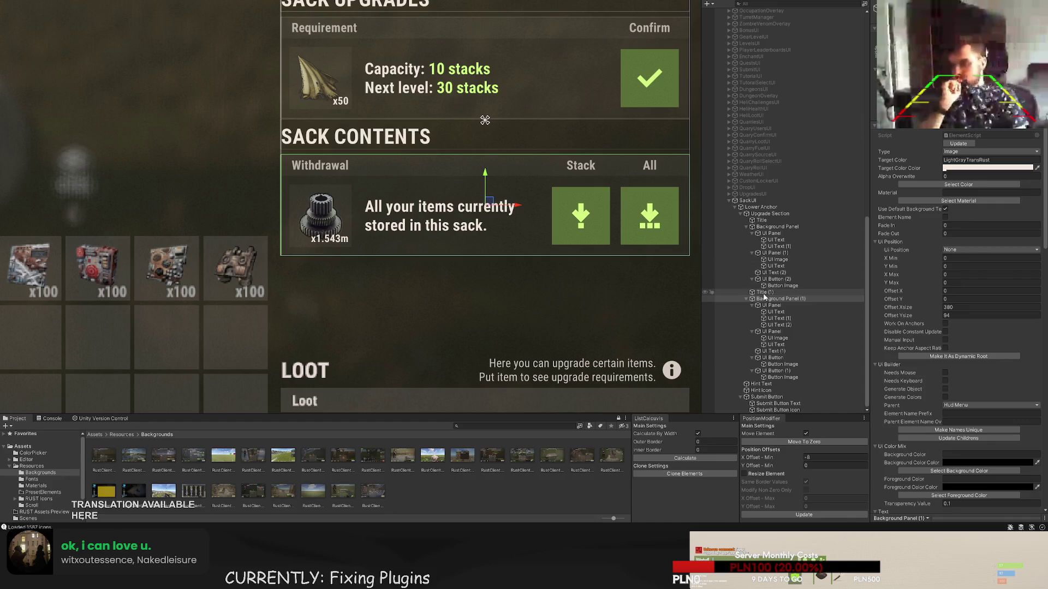
{"action": "left_click", "coordinate": [767, 292], "text": "ctrl"}
{"action": "key", "text": "f"}
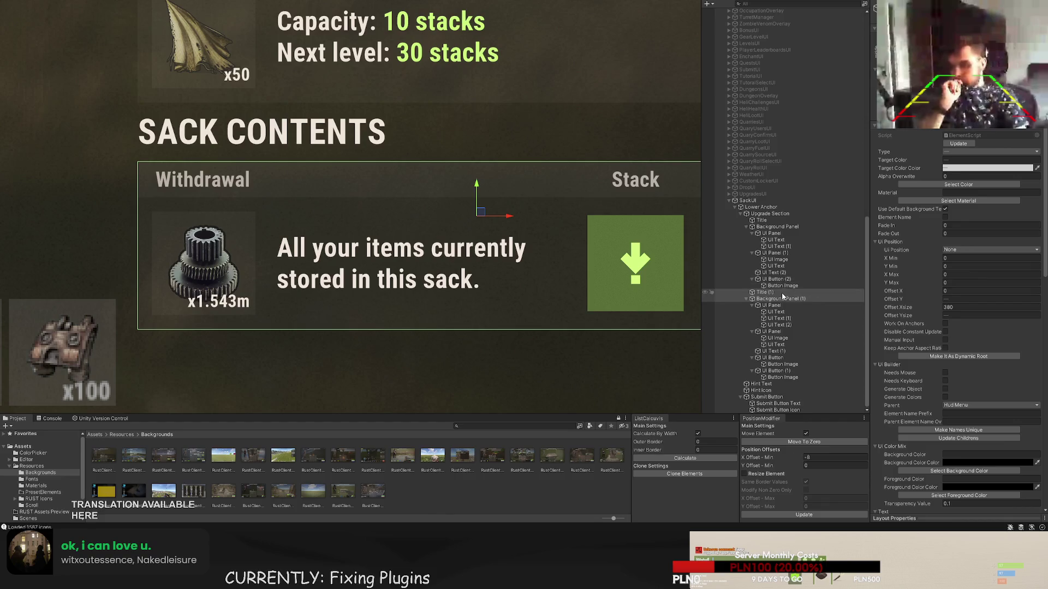
{"action": "left_click", "coordinate": [764, 292]}
{"action": "left_click", "coordinate": [778, 298], "text": "ctrl"}
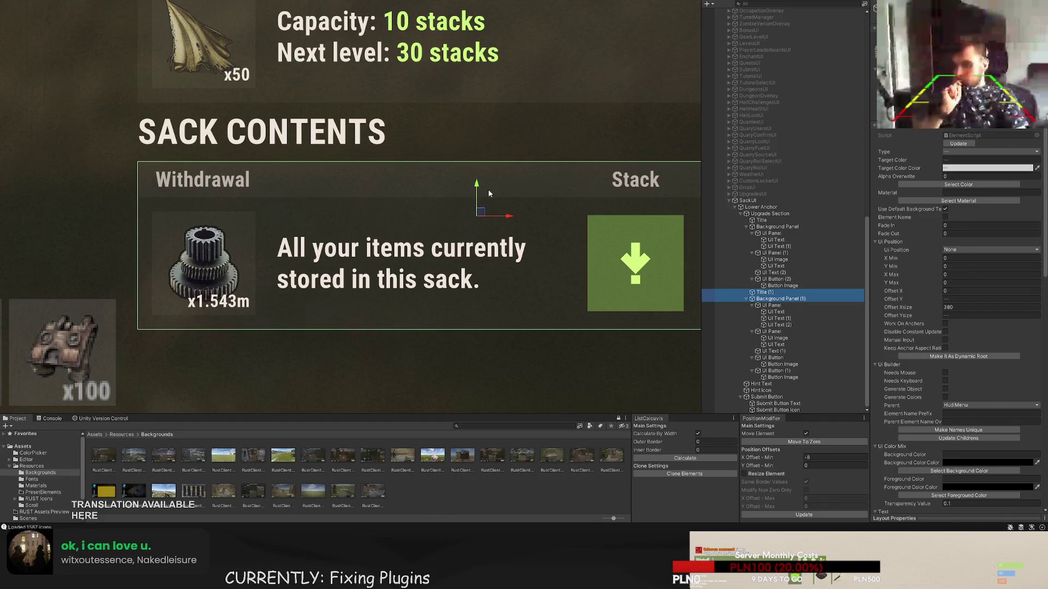
{"action": "left_click", "coordinate": [476, 190]}
{"action": "left_click_drag", "start_coordinate": [476, 190], "coordinate": [476, 199]}
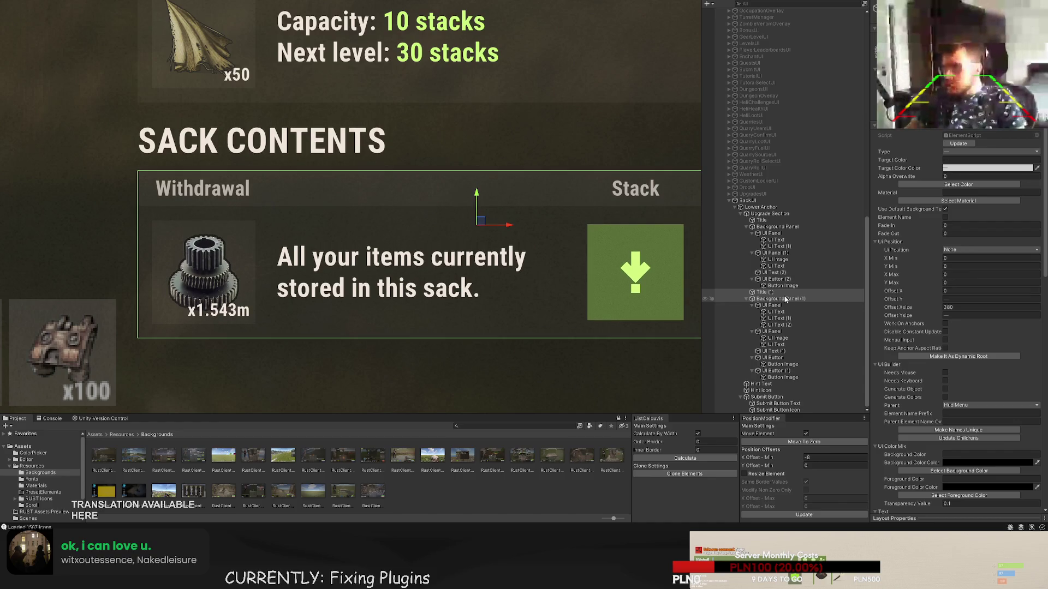
- Drag the Upgrade Section's bottom edge down so it becomes 259 tall
{"action": "double_click", "coordinate": [762, 292]}
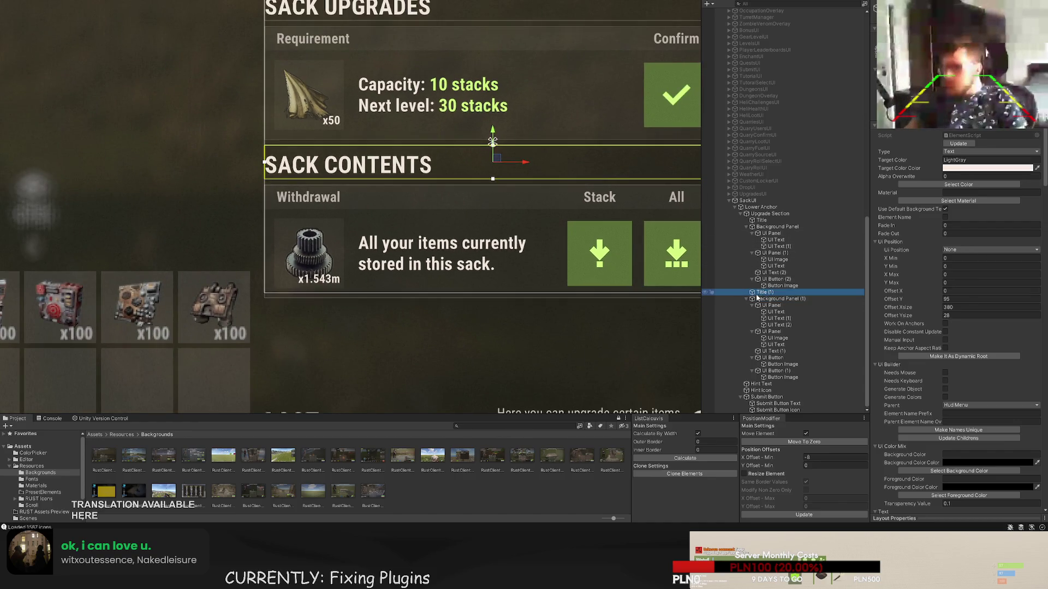
{"action": "left_click", "coordinate": [746, 226]}
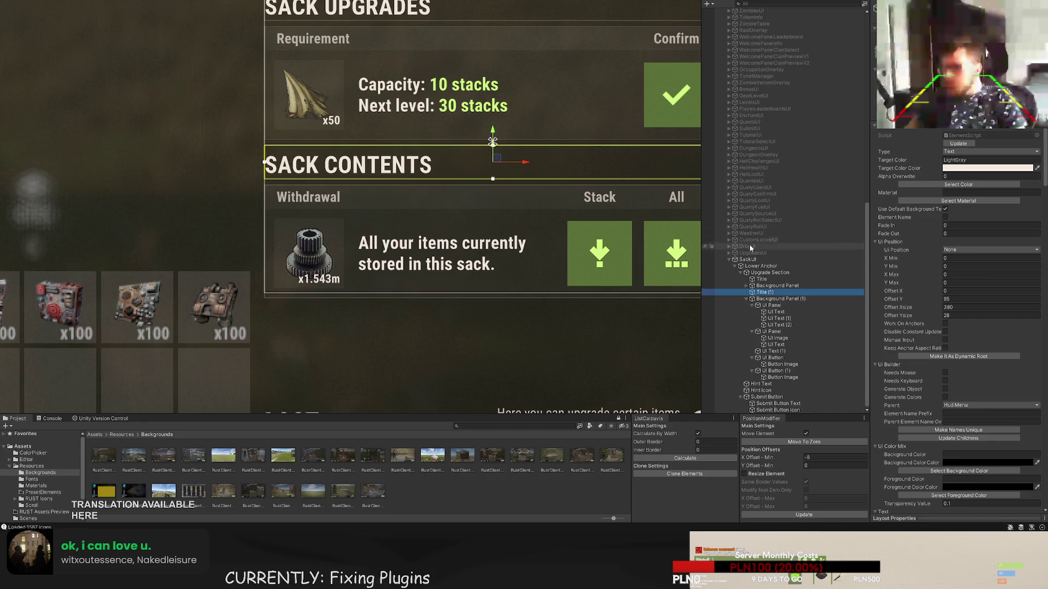
{"action": "left_click", "coordinate": [746, 299]}
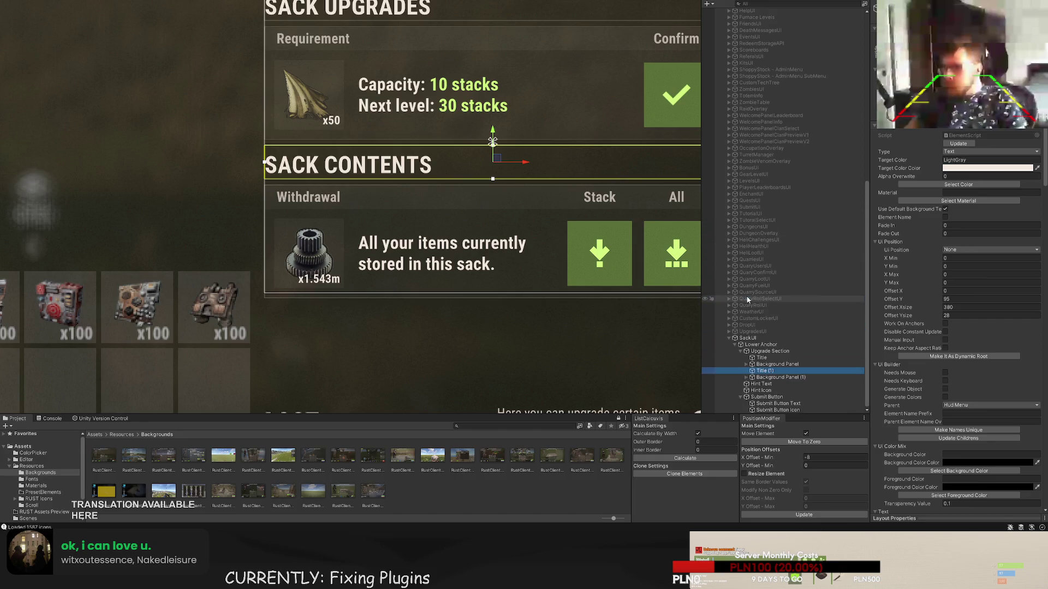
{"action": "left_click", "coordinate": [764, 377]}
{"action": "left_click", "coordinate": [763, 359], "text": "shift"}
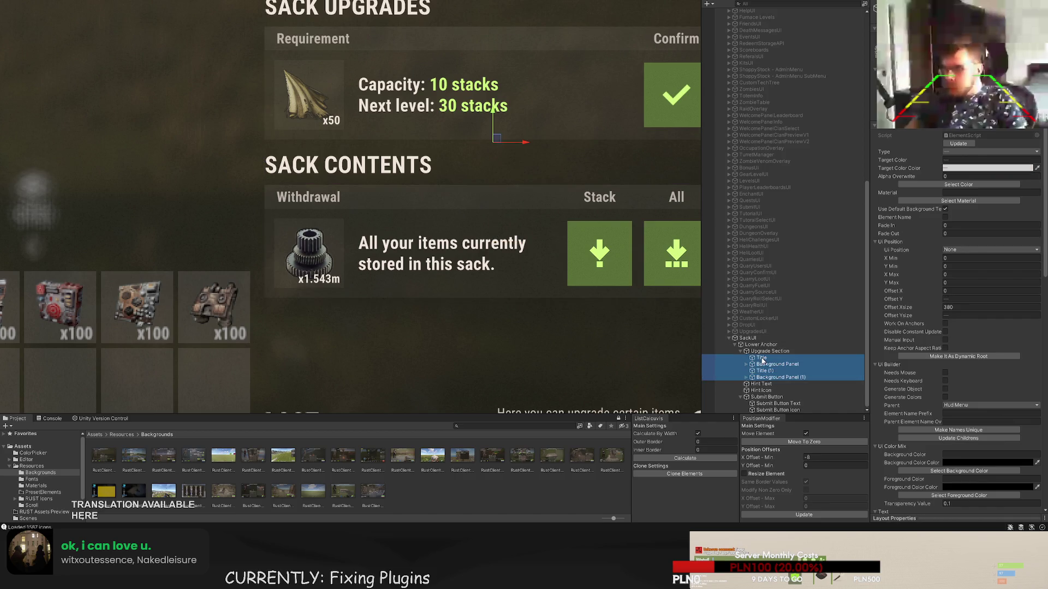
{"action": "double_click", "coordinate": [764, 351]}
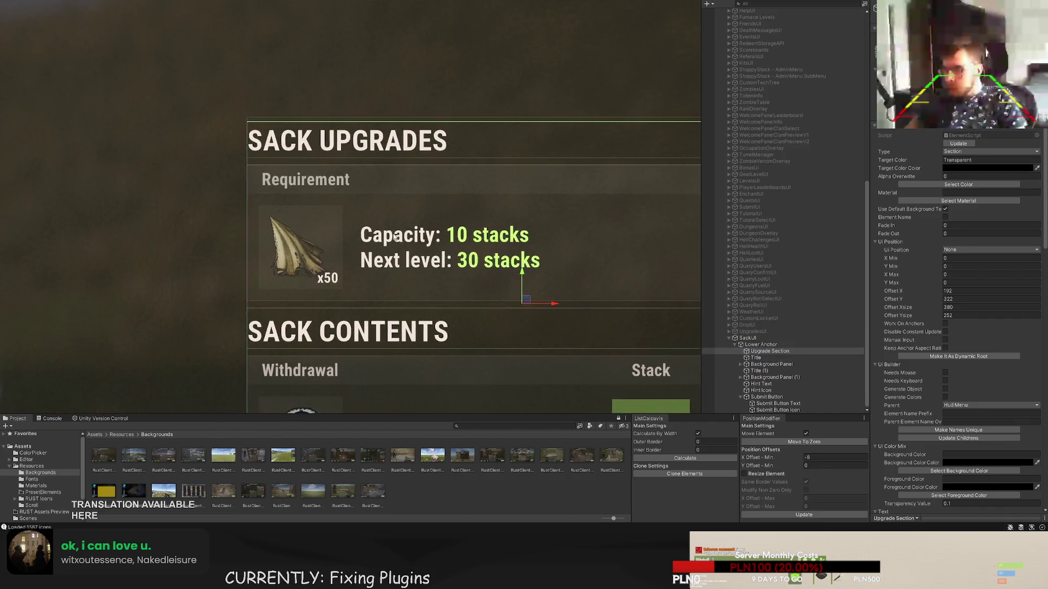
{"action": "scroll", "coordinate": [228, 275], "scroll_direction": "down", "scroll_amount": 5}
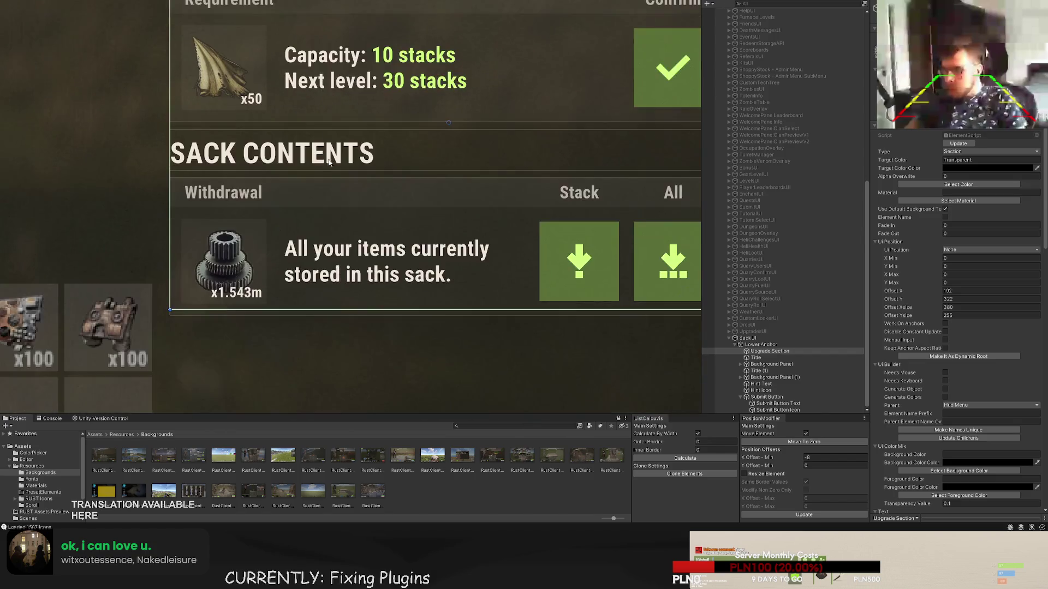
{"action": "left_click_drag", "start_coordinate": [218, 300], "coordinate": [218, 308]}
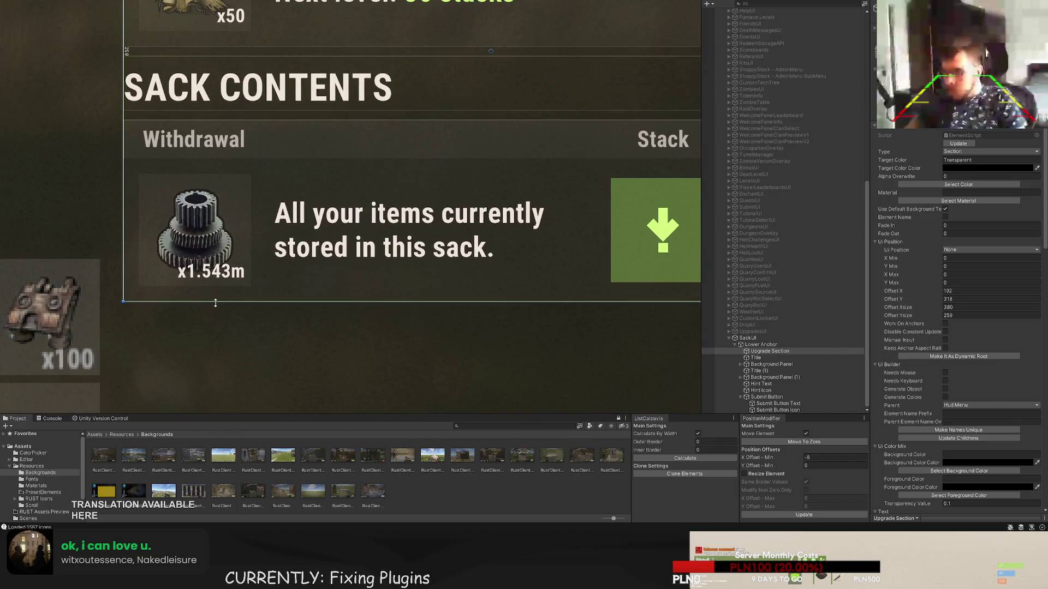
{"action": "scroll", "coordinate": [239, 279], "scroll_direction": "down", "scroll_amount": 3}
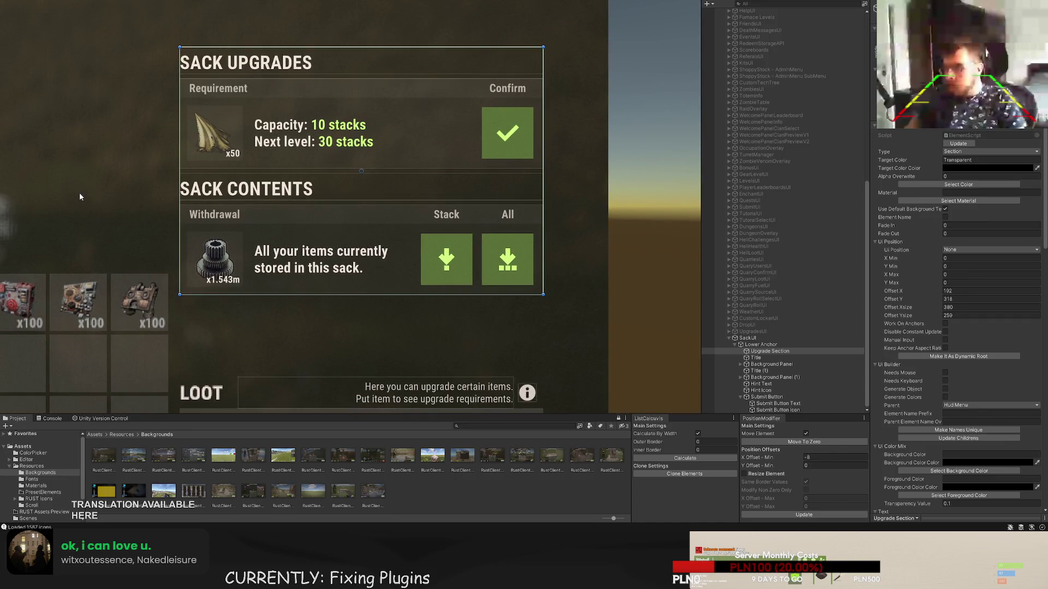
- Frame the Sack Contents title and Background Panel (1) next to the reference background
{"action": "left_click", "coordinate": [80, 192]}
{"action": "scroll", "coordinate": [82, 194], "scroll_direction": "down", "scroll_amount": 2}
{"action": "mouse_move", "coordinate": [89, 198]}
{"action": "left_mouse_down"}
{"action": "mouse_move", "coordinate": [229, 195]}
{"action": "mouse_move", "coordinate": [242, 135]}
{"action": "left_mouse_up"}
{"action": "left_click", "coordinate": [575, 166]}
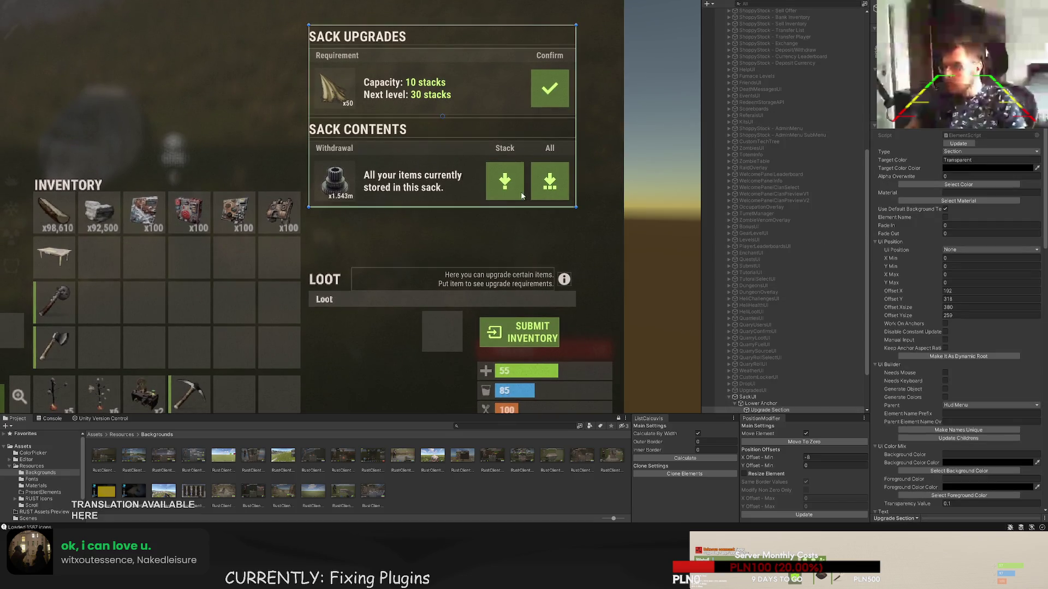
{"action": "left_click_drag", "start_coordinate": [579, 168], "coordinate": [616, 226]}
{"action": "scroll", "coordinate": [781, 307], "scroll_direction": "down", "scroll_amount": 3}
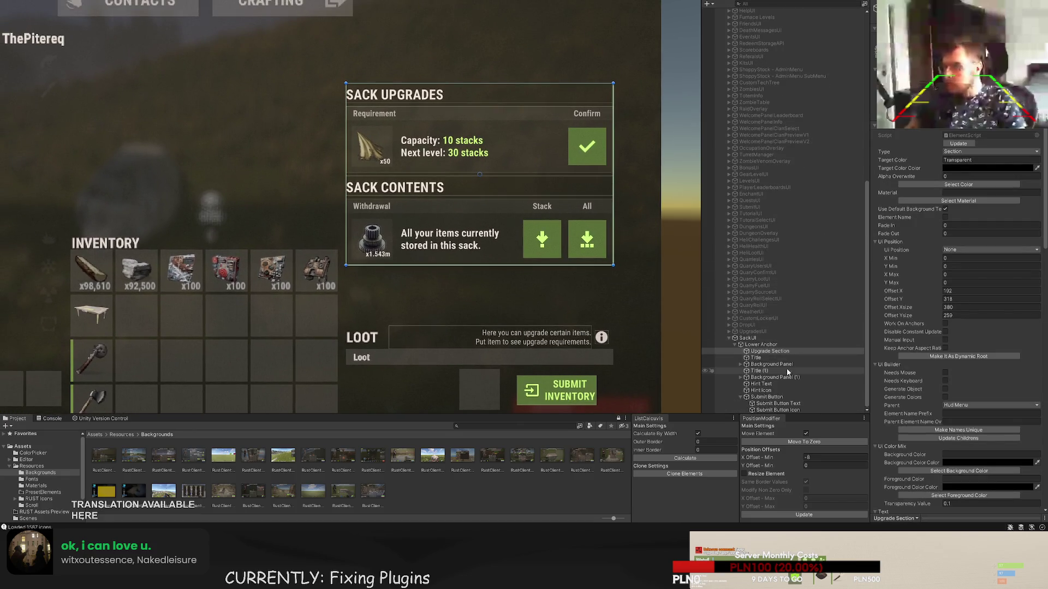
{"action": "left_click", "coordinate": [758, 371]}
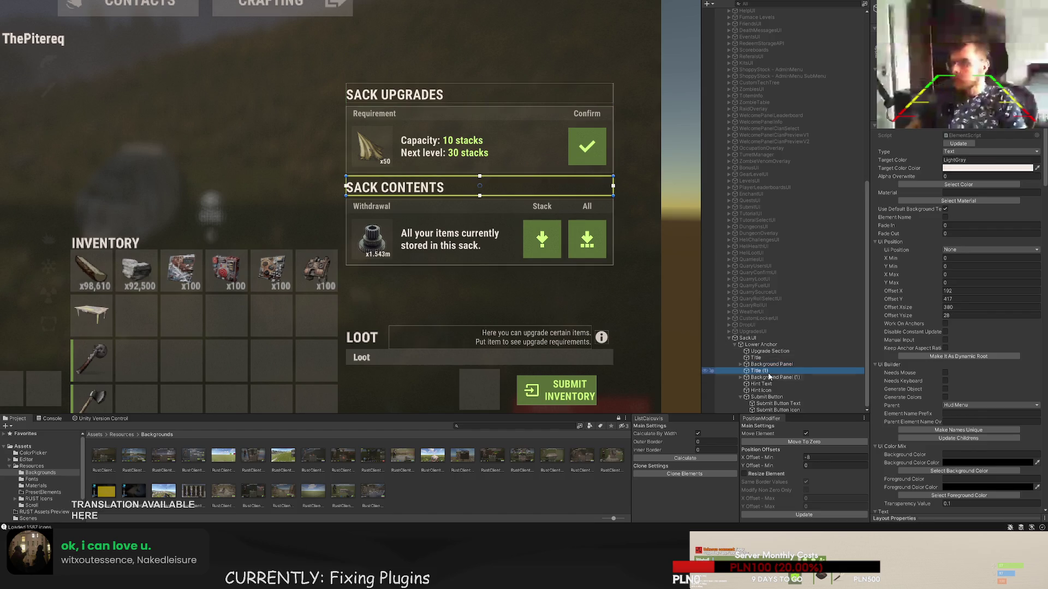
{"action": "left_click", "coordinate": [774, 377], "text": "shift"}
{"action": "scroll", "coordinate": [458, 216], "scroll_direction": "up", "scroll_amount": 1}
{"action": "scroll", "coordinate": [457, 215], "scroll_direction": "up", "scroll_amount": 1}
{"action": "key", "text": "w"}
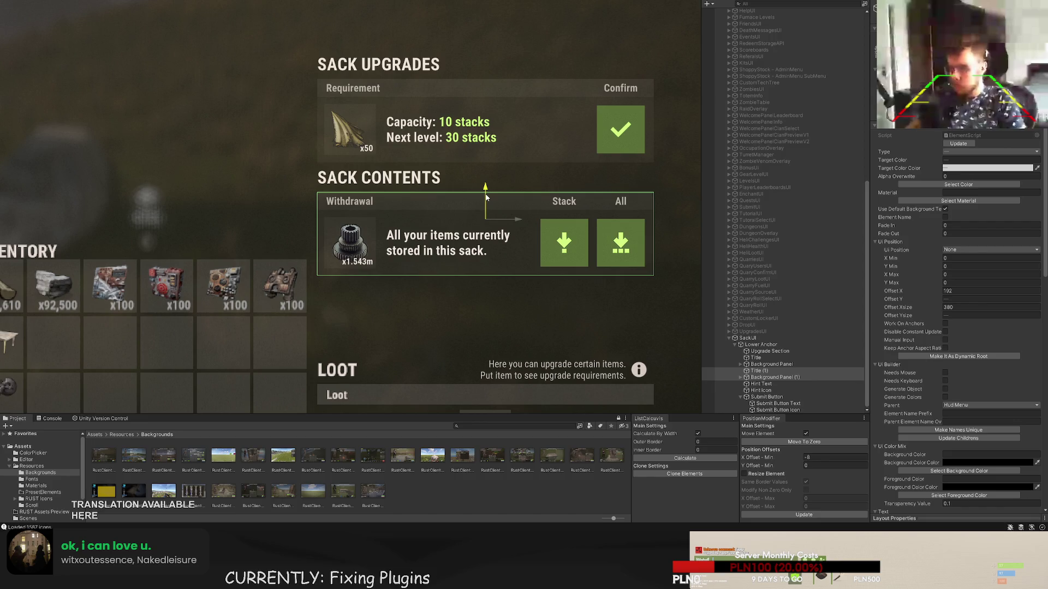
{"action": "left_click", "coordinate": [757, 371]}
{"action": "key", "text": "f"}
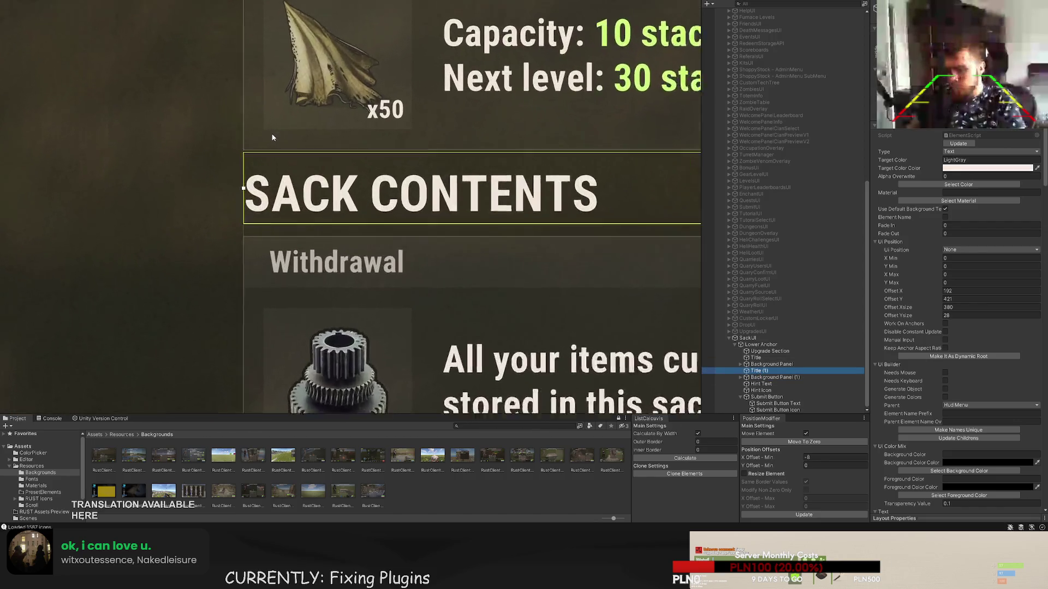
{"action": "scroll", "coordinate": [273, 158], "scroll_direction": "down", "scroll_amount": 3}
- Nudge the Sack Contents panel down about a pixel to match the 1 Slot reference
{"action": "left_click", "coordinate": [201, 159]}
{"action": "scroll", "coordinate": [209, 153], "scroll_direction": "down", "scroll_amount": 5}
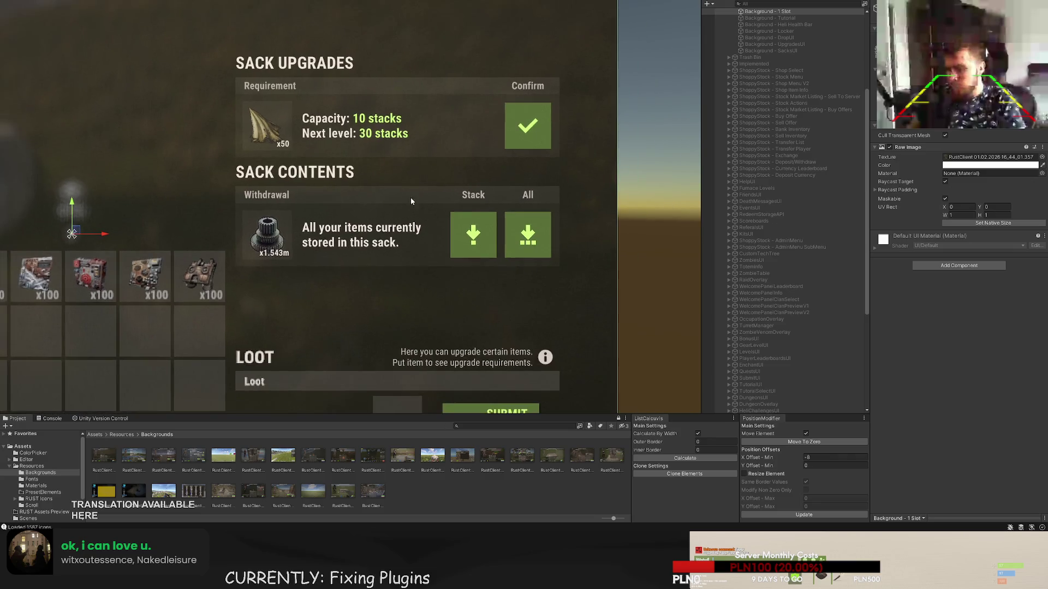
{"action": "left_click_drag", "start_coordinate": [412, 200], "coordinate": [403, 190]}
{"action": "left_click", "coordinate": [413, 191]}
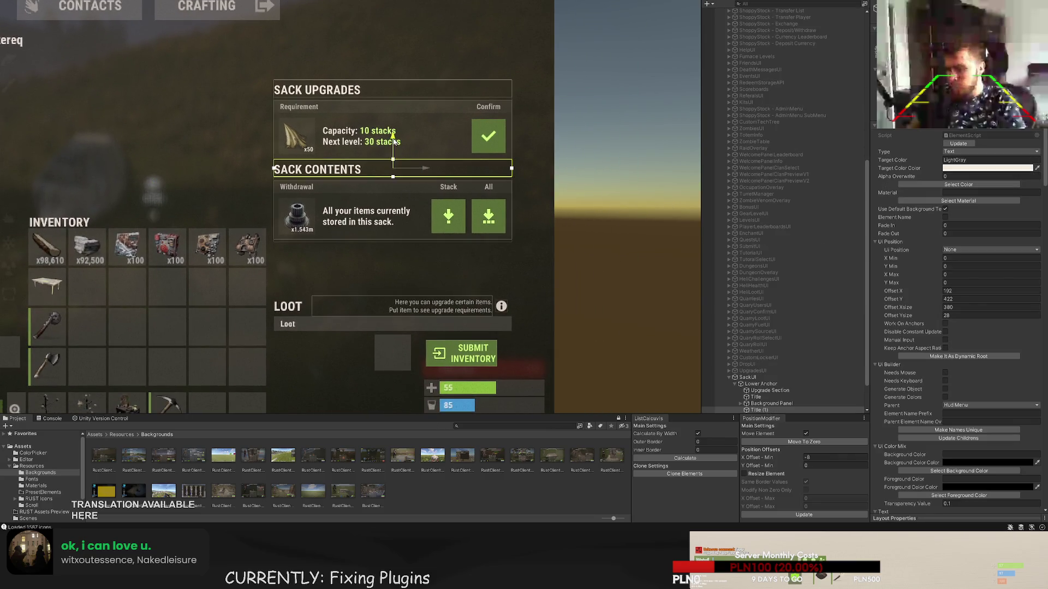
{"action": "left_click", "coordinate": [394, 170]}
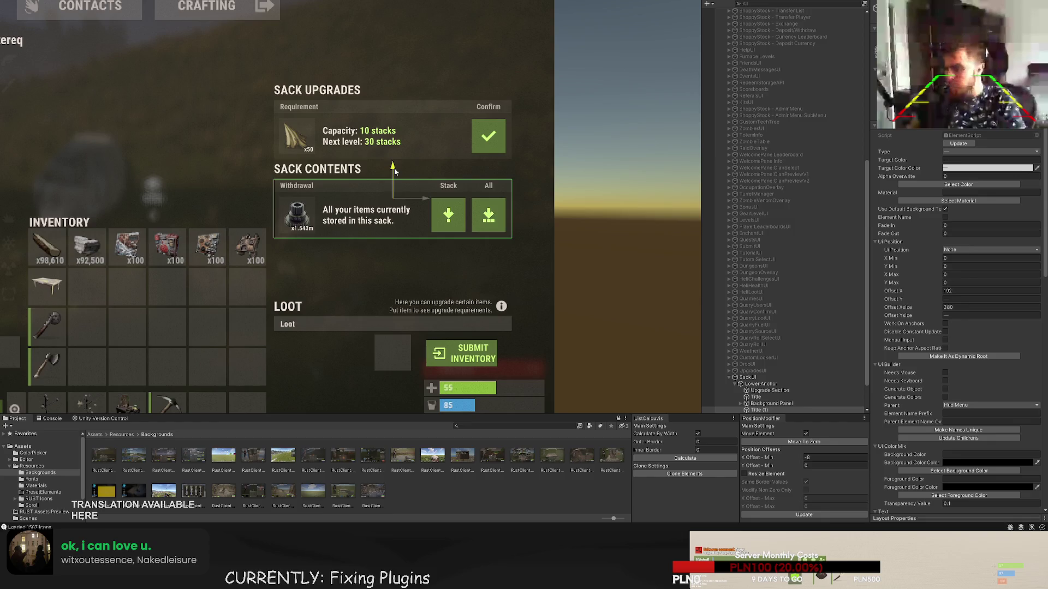
{"action": "left_click_drag", "start_coordinate": [394, 169], "coordinate": [394, 170]}
{"action": "scroll", "coordinate": [203, 143], "scroll_direction": "down", "scroll_amount": 2}
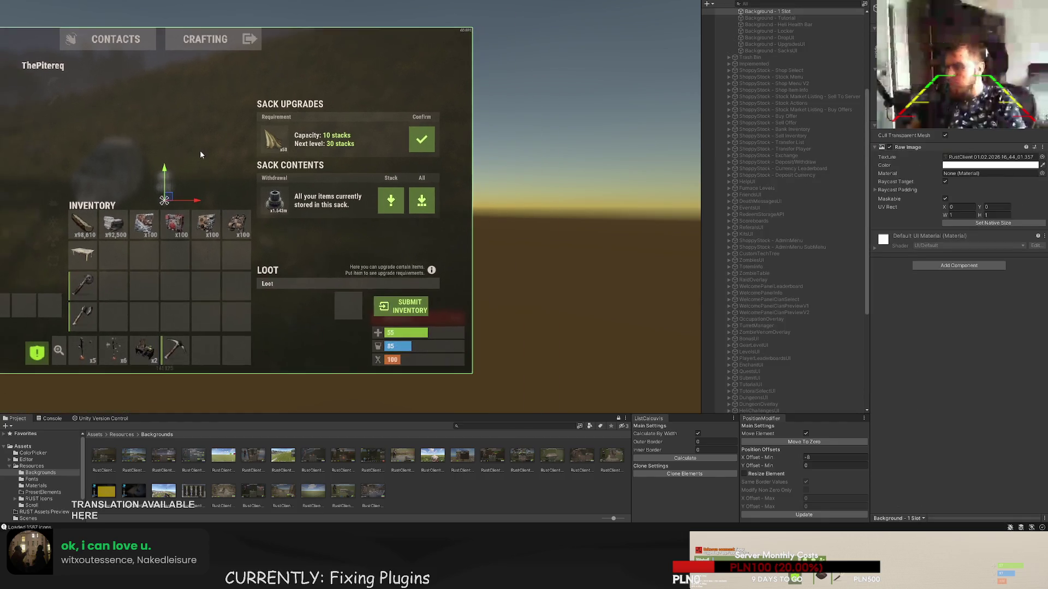
{"action": "key", "text": "ctrl+d"}
{"action": "scroll", "coordinate": [361, 172], "scroll_direction": "up", "scroll_amount": 2}
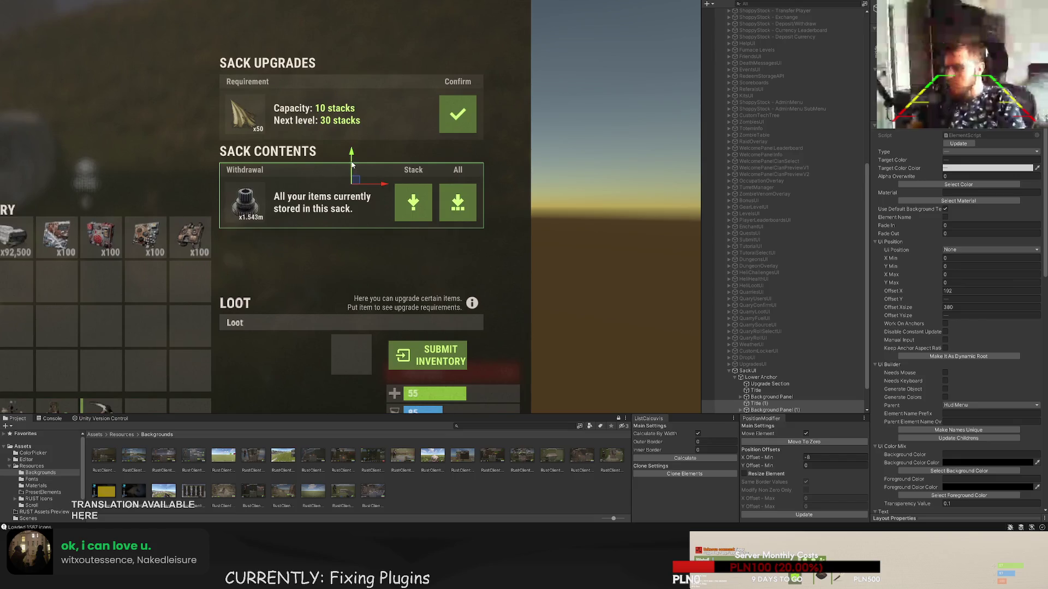
- Shrink the Upgrade Section back to 255 tall
{"action": "left_click", "coordinate": [138, 148]}
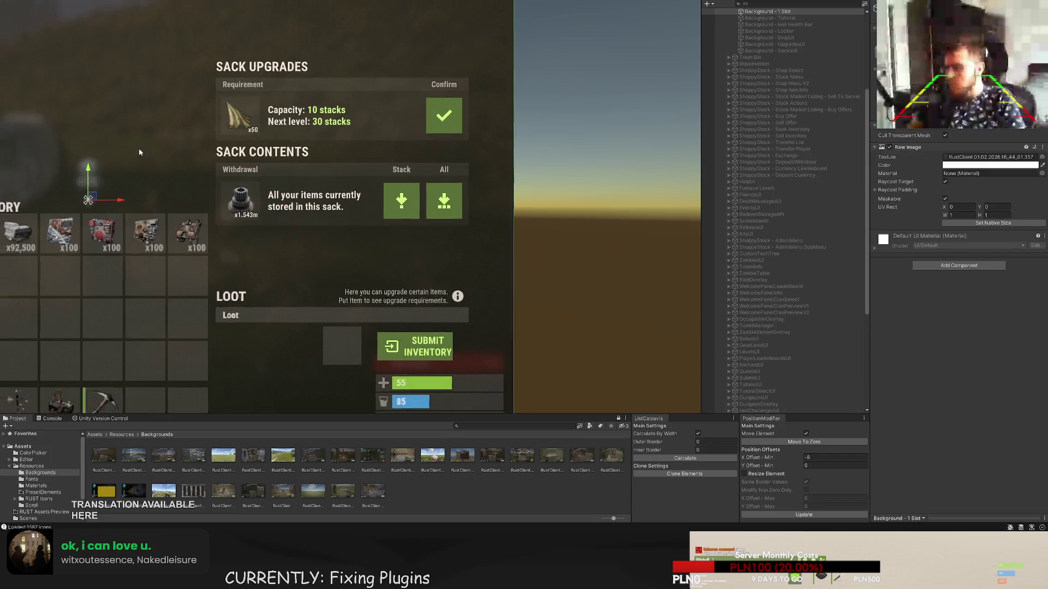
{"action": "scroll", "coordinate": [139, 148], "scroll_direction": "down", "scroll_amount": 2}
{"action": "scroll", "coordinate": [782, 365], "scroll_direction": "down", "scroll_amount": 2}
{"action": "left_click", "coordinate": [782, 366]}
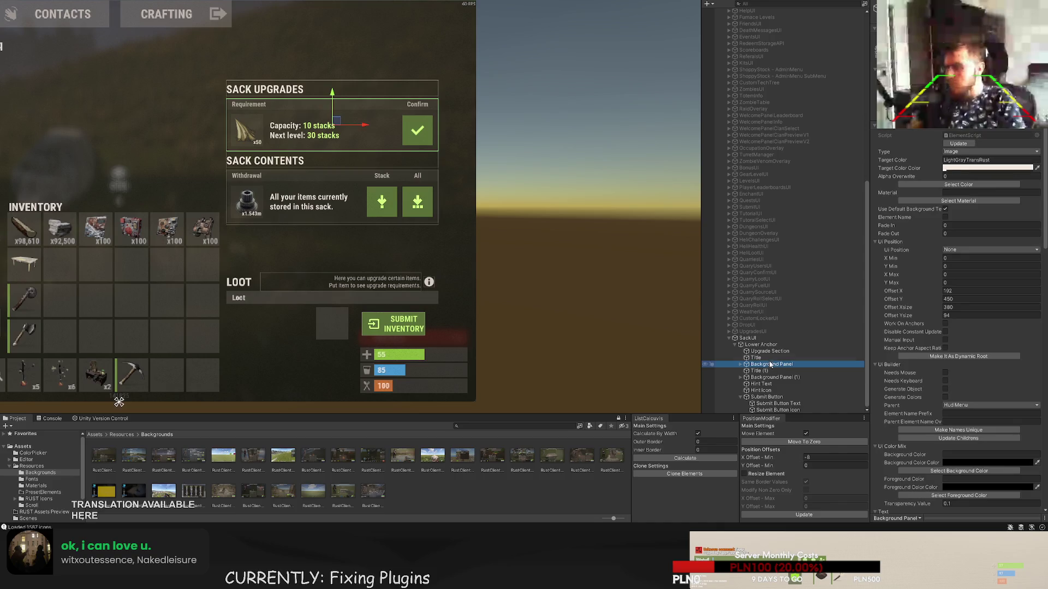
{"action": "key", "text": "Up"}
{"action": "key", "text": "Up"}
{"action": "scroll", "coordinate": [307, 210], "scroll_direction": "up", "scroll_amount": 4}
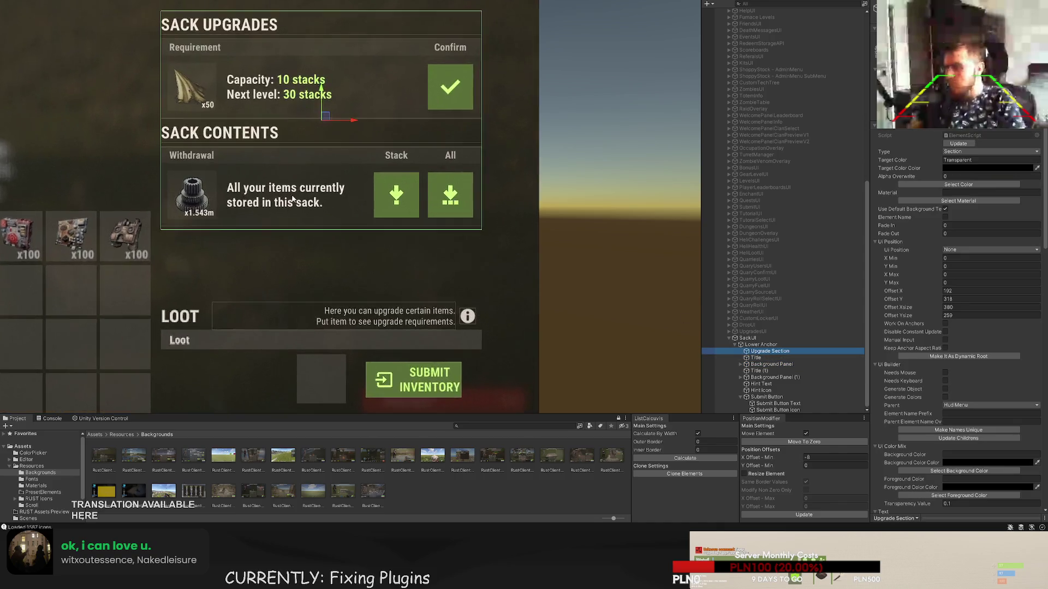
{"action": "left_click_drag", "start_coordinate": [164, 254], "coordinate": [168, 246]}
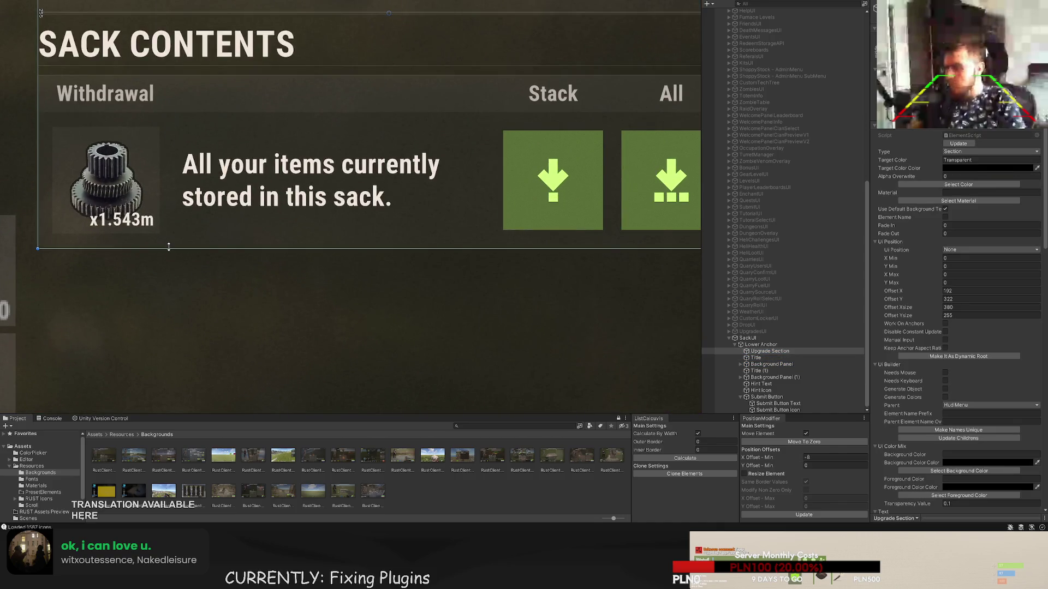
- Drag the sack upgrades section lower, from Offset Y 322 to 232
{"action": "left_click", "coordinate": [757, 358]}
{"action": "left_click", "coordinate": [774, 377], "text": "shift"}
{"action": "left_click", "coordinate": [762, 352]}
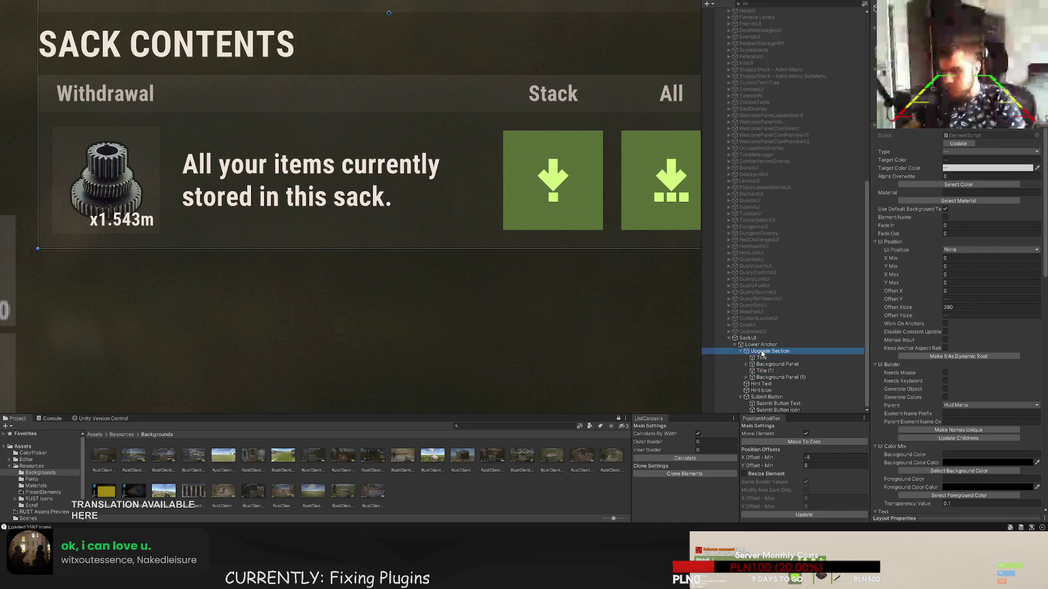
{"action": "scroll", "coordinate": [462, 221], "scroll_direction": "down", "scroll_amount": 3}
{"action": "left_click_drag", "start_coordinate": [436, 86], "coordinate": [437, 168]}
{"action": "scroll", "coordinate": [394, 306], "scroll_direction": "up", "scroll_amount": 4}
{"action": "scroll", "coordinate": [394, 312], "scroll_direction": "down", "scroll_amount": 6}
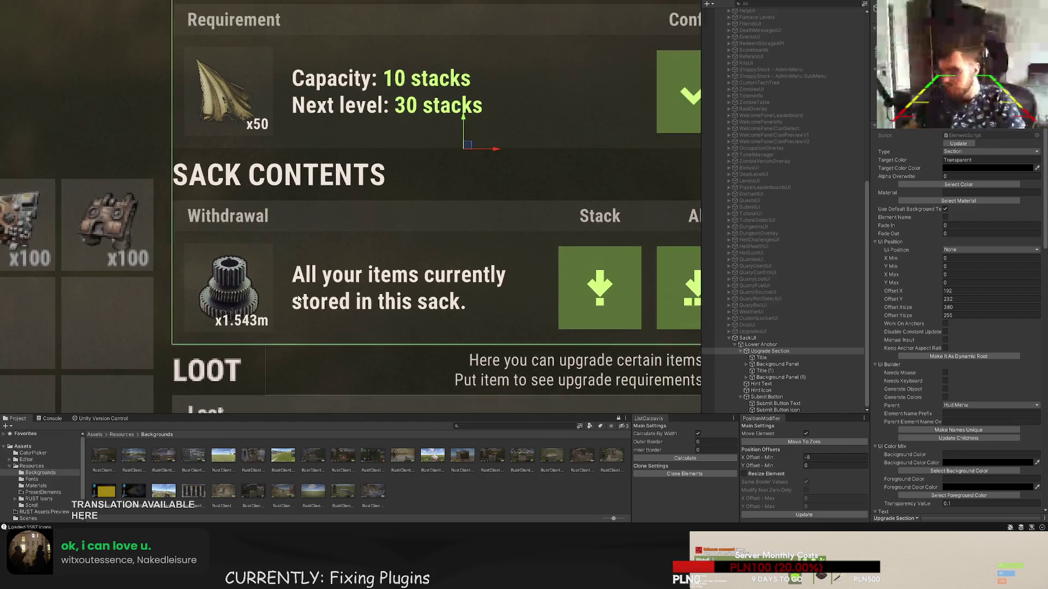
- Compare the whole sack UI against the SacksUI and 1 Slot reference backgrounds
{"action": "mouse_move", "coordinate": [160, 115]}
{"action": "left_mouse_down"}
{"action": "mouse_move", "coordinate": [267, 125]}
{"action": "mouse_move", "coordinate": [325, 145]}
{"action": "left_mouse_up"}
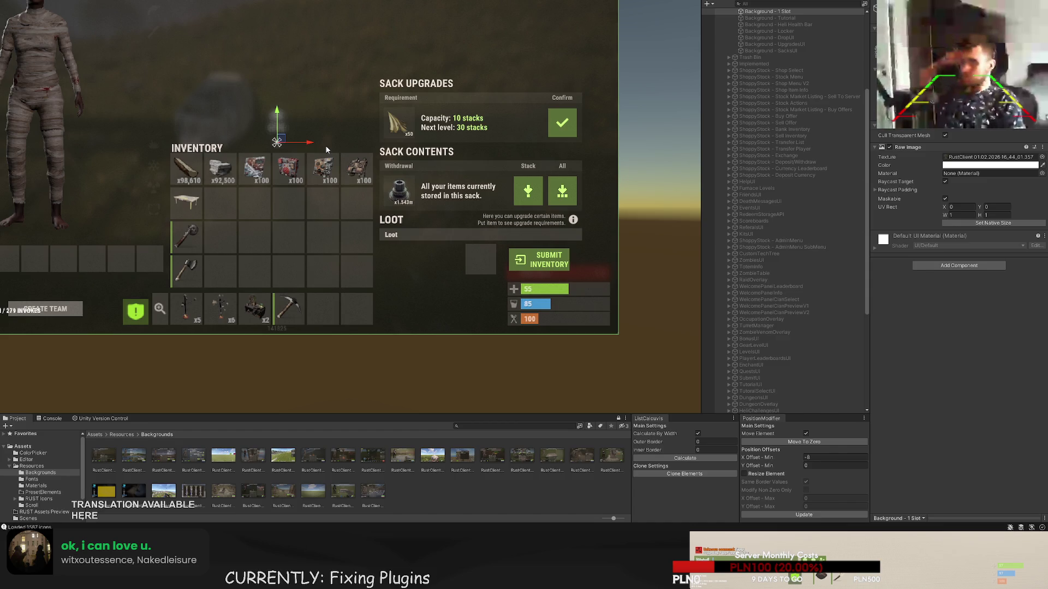
{"action": "left_click_drag", "start_coordinate": [312, 97], "coordinate": [287, 103]}
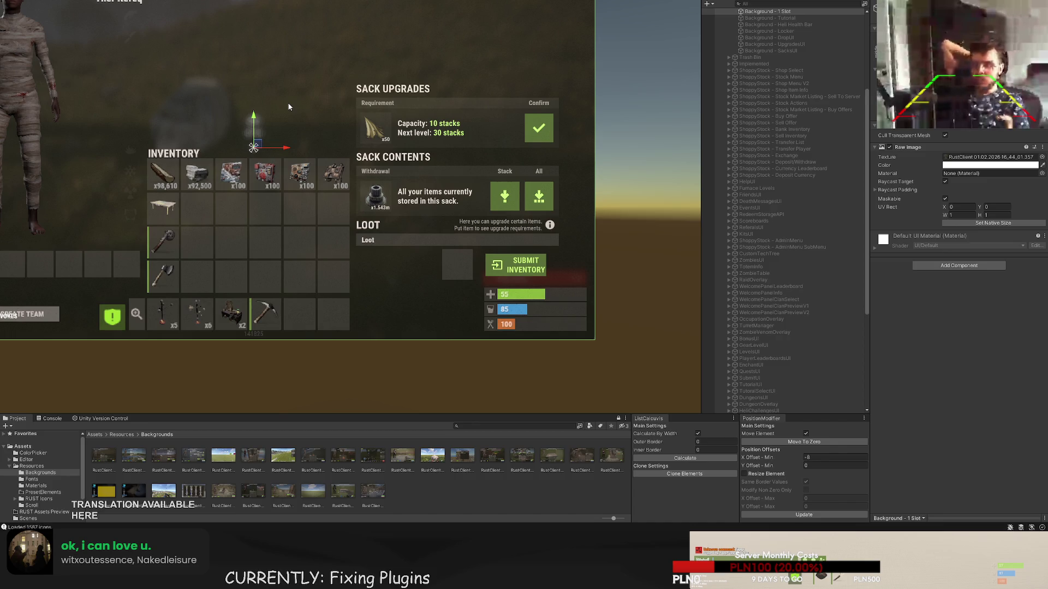
{"action": "scroll", "coordinate": [210, 173], "scroll_direction": "up", "scroll_amount": 4}
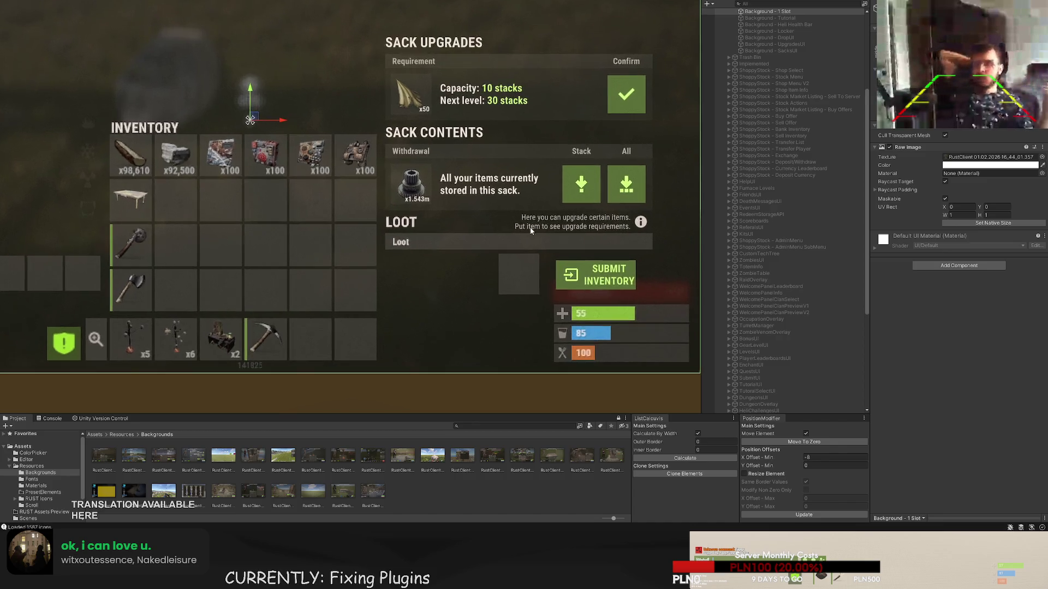
{"action": "scroll", "coordinate": [803, 104], "scroll_direction": "up", "scroll_amount": 5}
{"action": "left_click", "coordinate": [792, 188]}
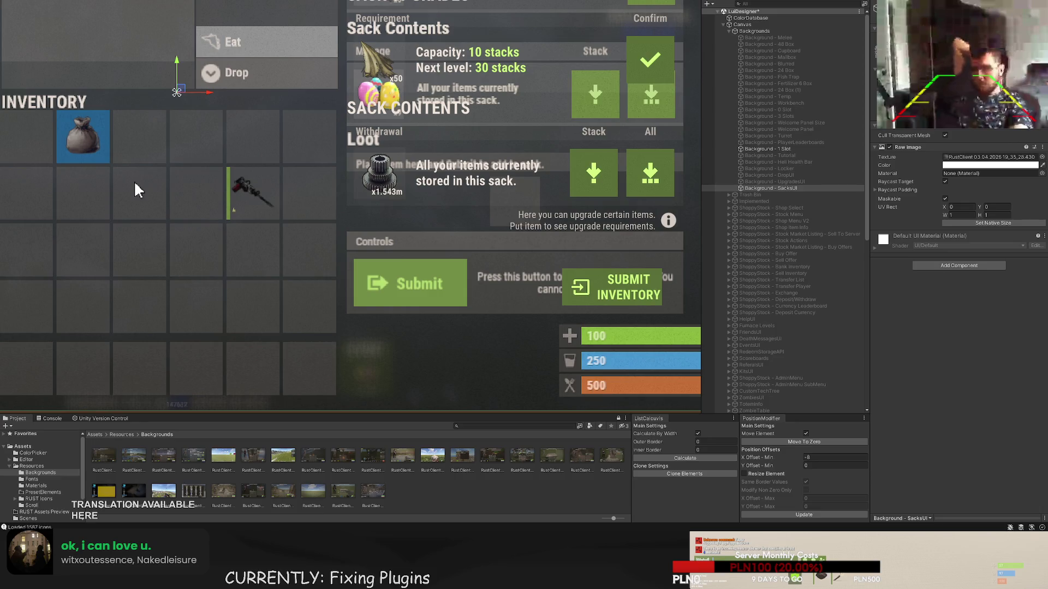
{"action": "left_click", "coordinate": [136, 189]}
{"action": "scroll", "coordinate": [620, 245], "scroll_direction": "up", "scroll_amount": 3}
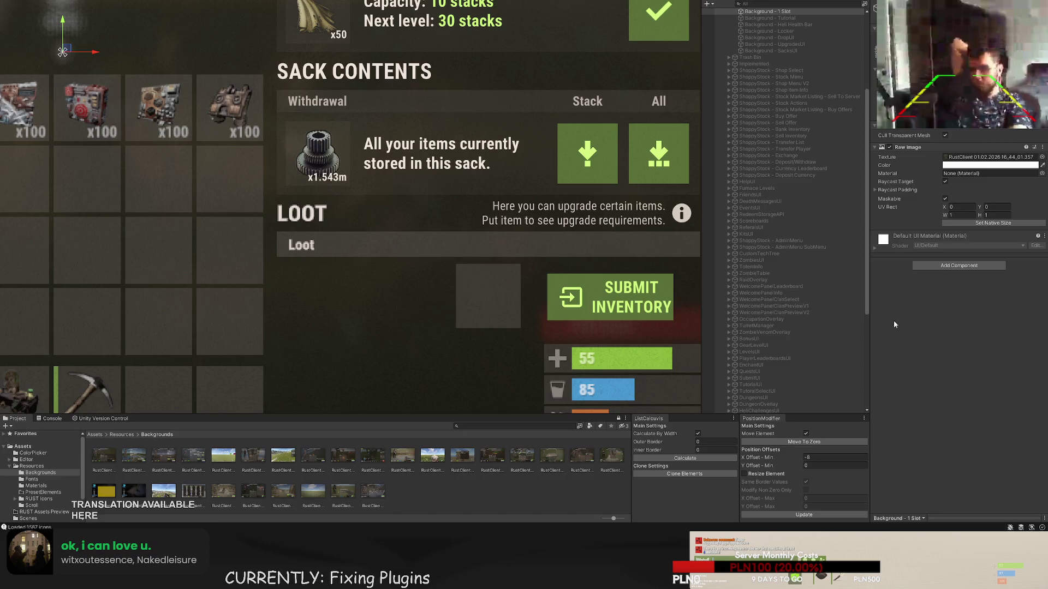
- Rewrite the Hint Text as the two-line sack storage message, then reselect Background - 1 Slot
{"action": "left_click", "coordinate": [617, 221]}
{"action": "scroll", "coordinate": [941, 360], "scroll_direction": "down", "scroll_amount": 8}
{"action": "left_click", "coordinate": [955, 298]}
{"action": "key", "text": "ctrl+a"}
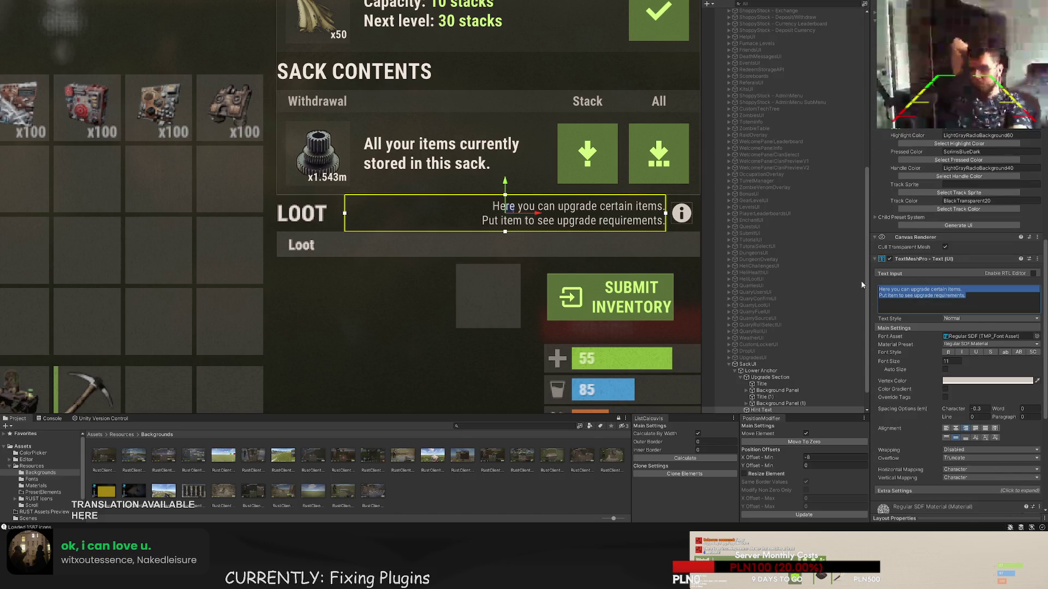
{"action": "type", "text": "In sack you c"}
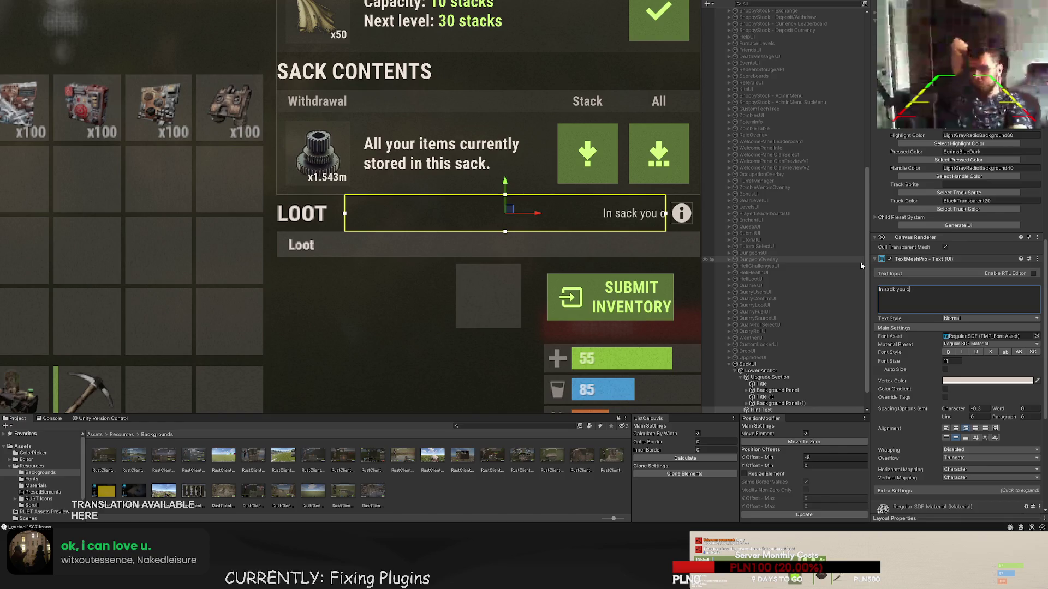
{"action": "type", "text": "an store multip"}
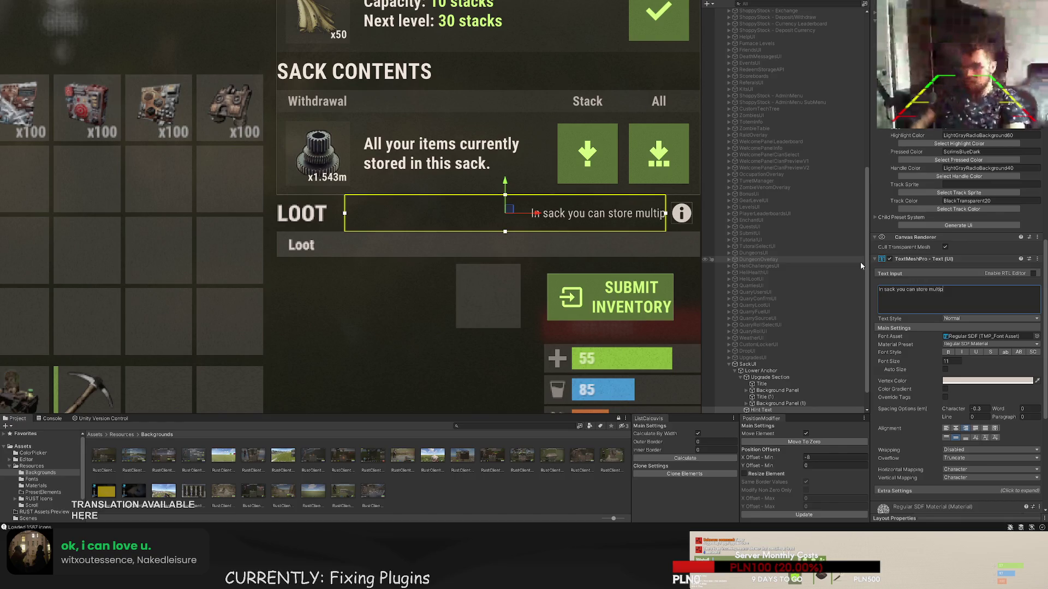
{"action": "type", "text": "le stacks at once."}
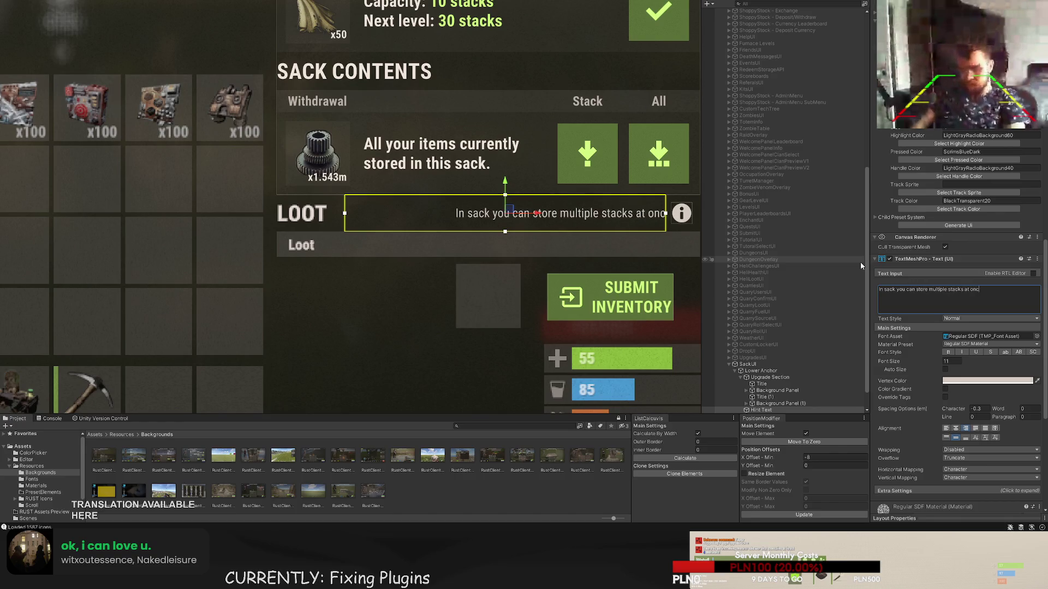
{"action": "key", "text": "Return"}
{"action": "type", "text": "Place item"}
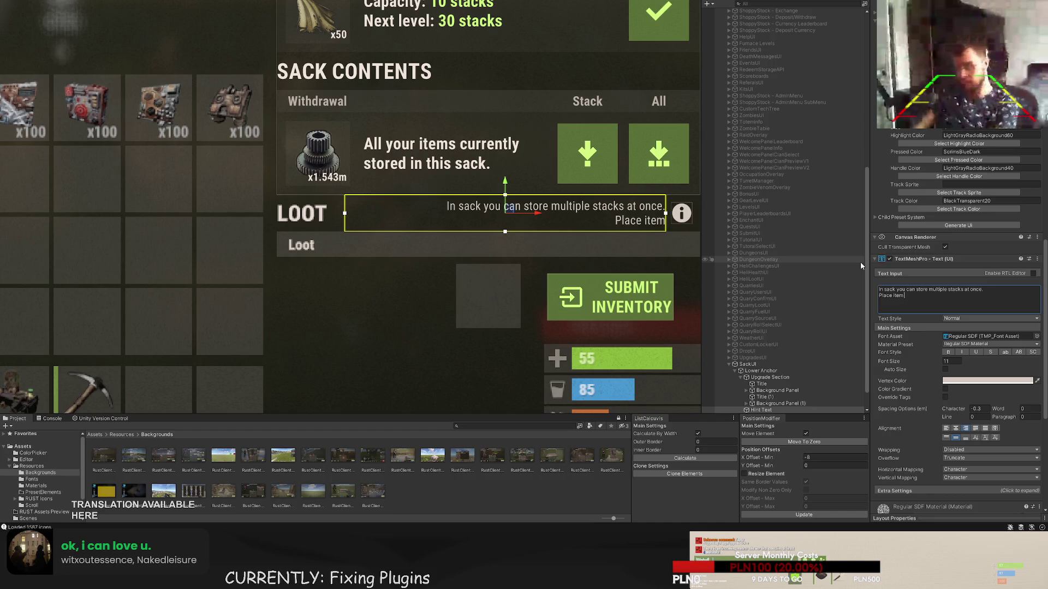
{"action": "type", "text": " in the slo"}
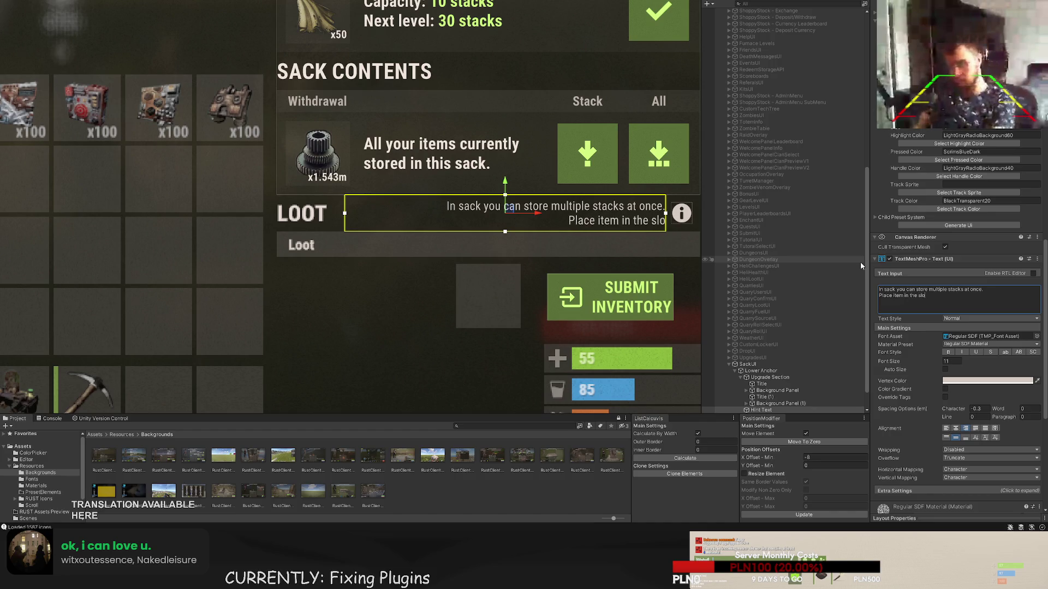
{"action": "type", "text": "t to store i"}
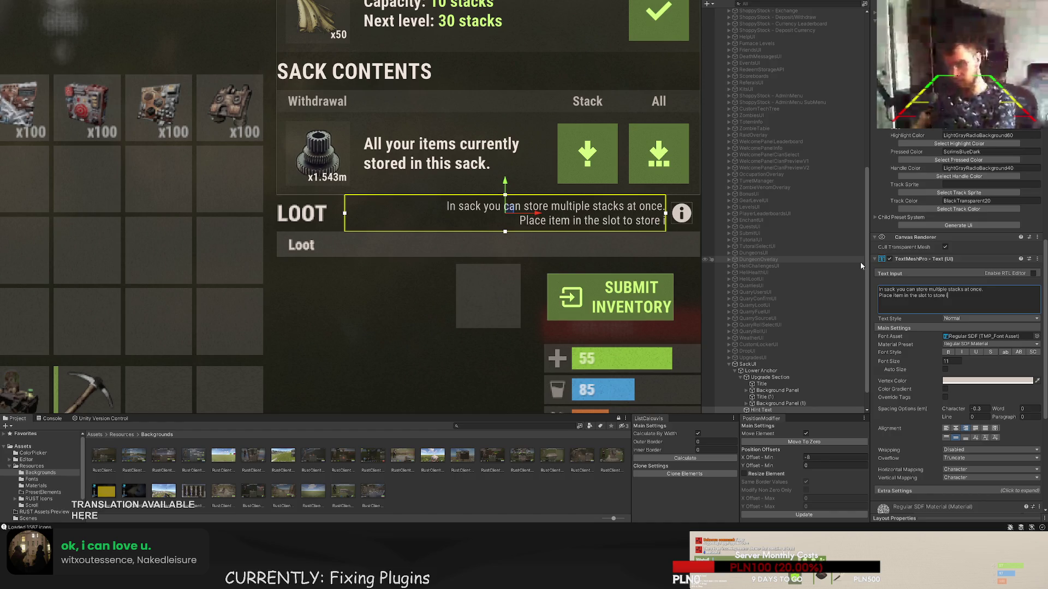
{"action": "type", "text": "t in sack."}
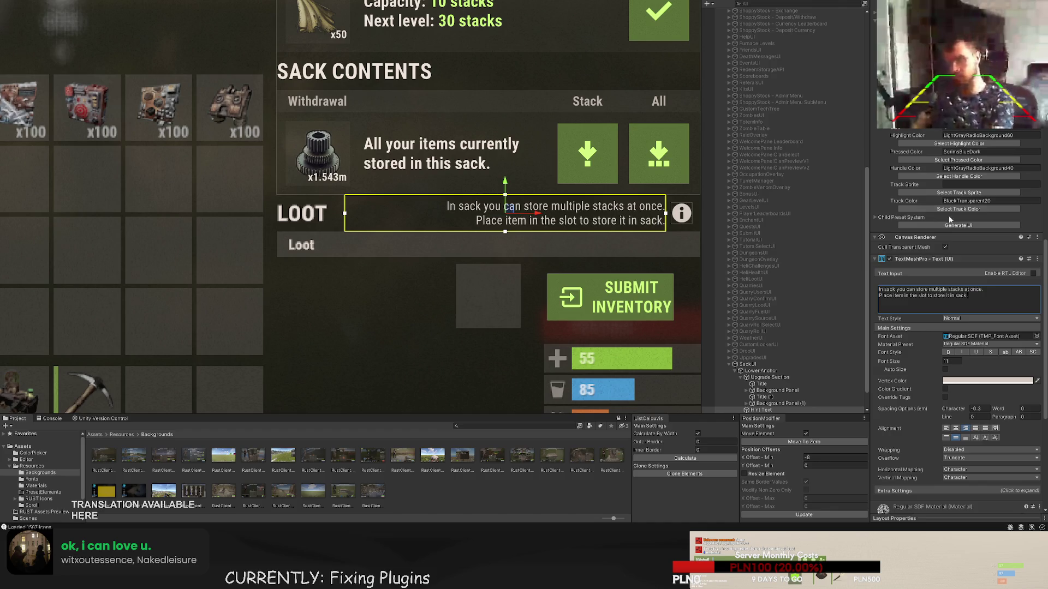
{"action": "type", "text": "free"}
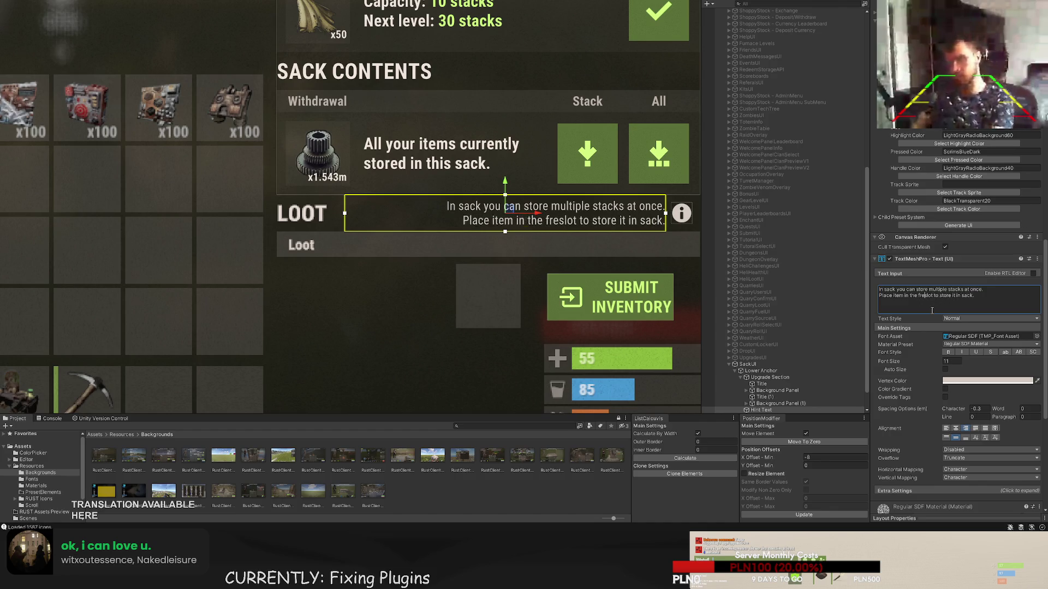
{"action": "left_click_drag", "start_coordinate": [929, 298], "coordinate": [919, 297]}
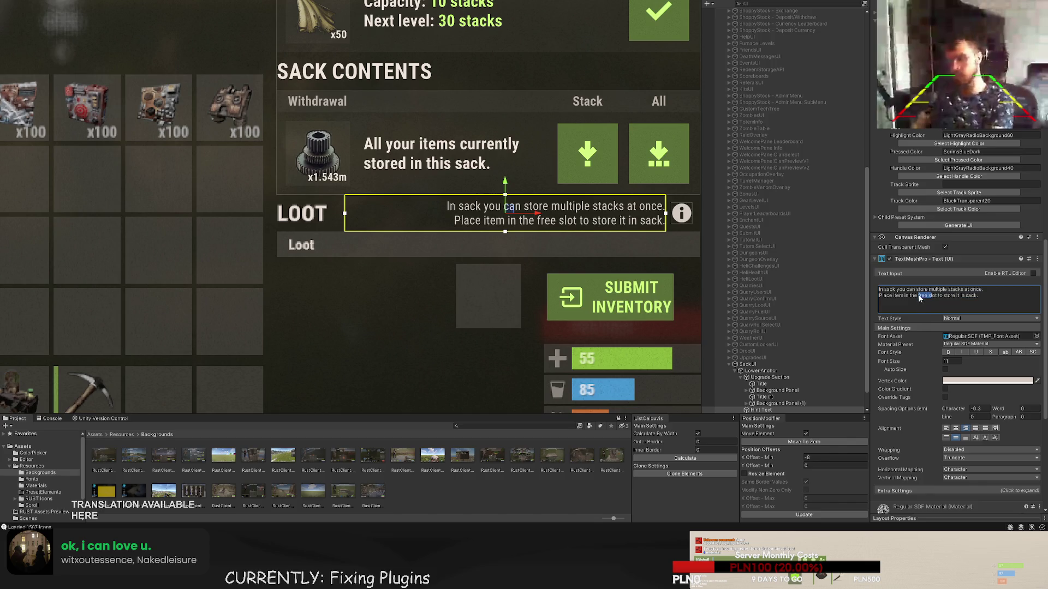
{"action": "type", "text": "sack"}
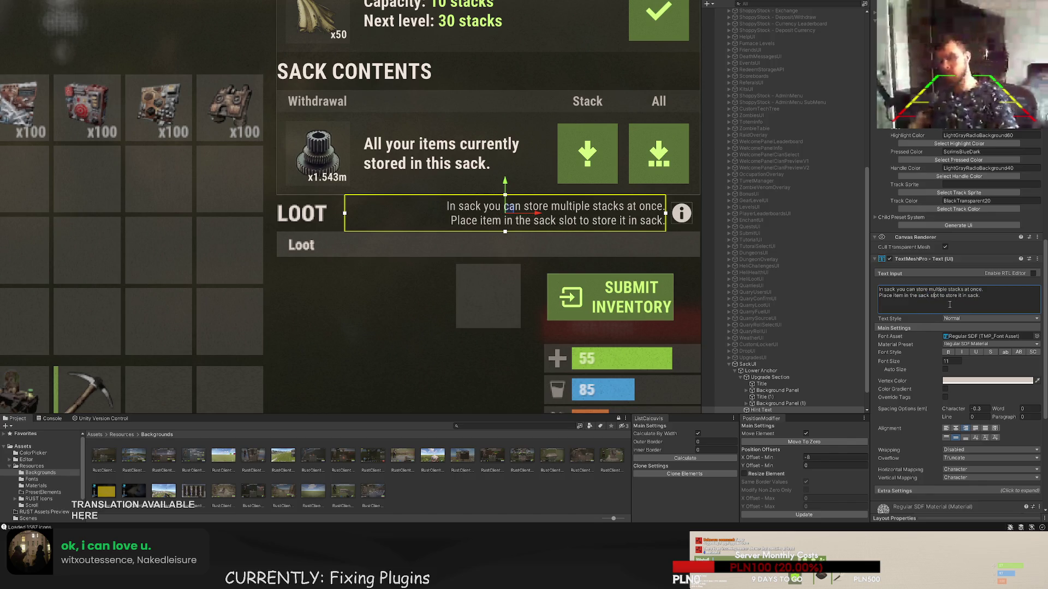
{"action": "left_click", "coordinate": [950, 304]}
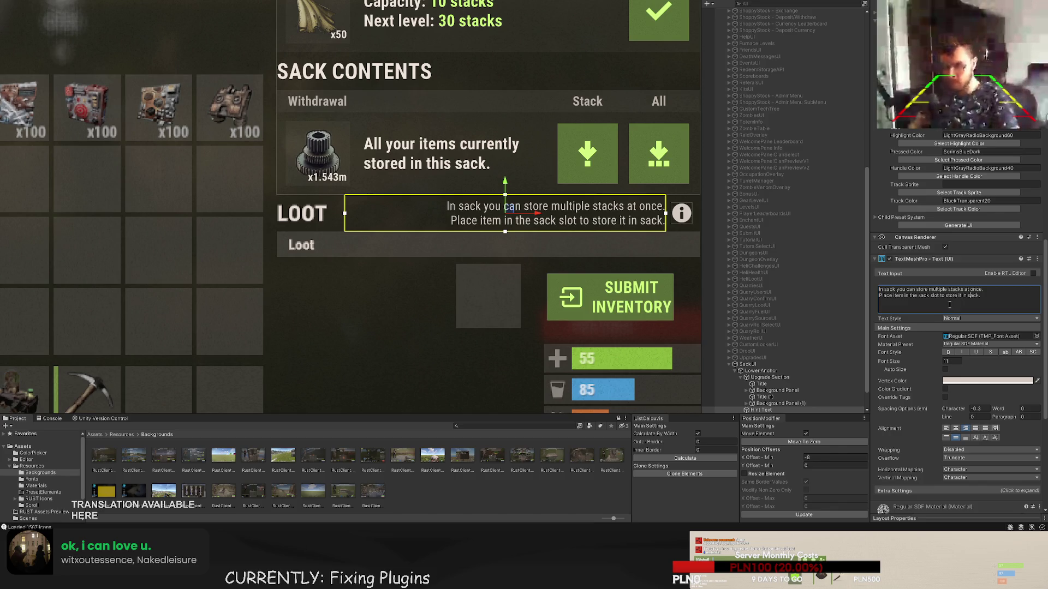
{"action": "key", "text": "BackSpace"}
{"action": "key", "text": "BackSpace"}
{"action": "key", "text": "BackSpace"}
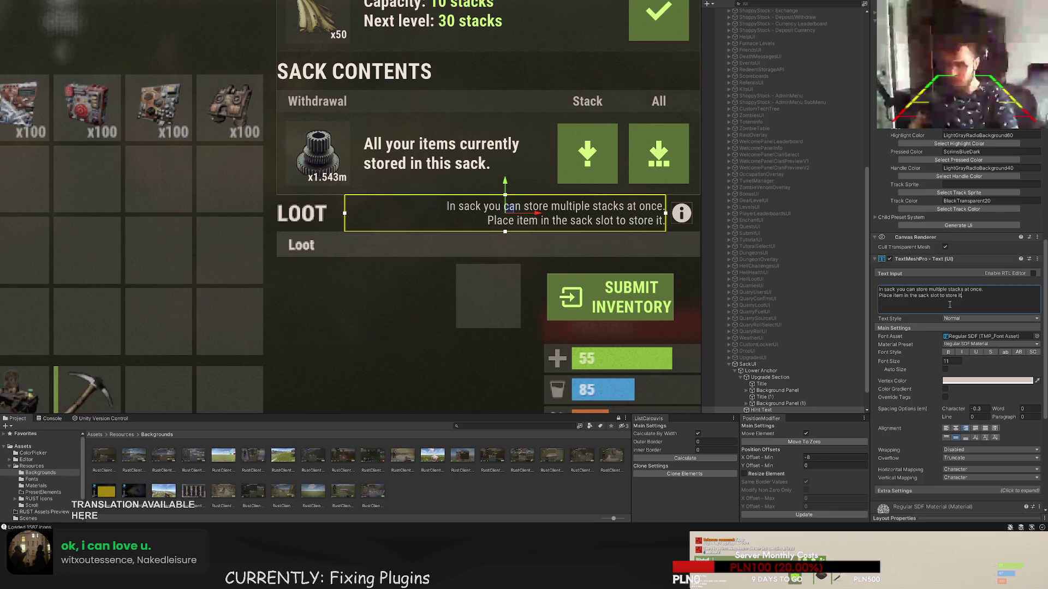
{"action": "left_click", "coordinate": [506, 233]}
{"action": "scroll", "coordinate": [506, 234], "scroll_direction": "down", "scroll_amount": 5}
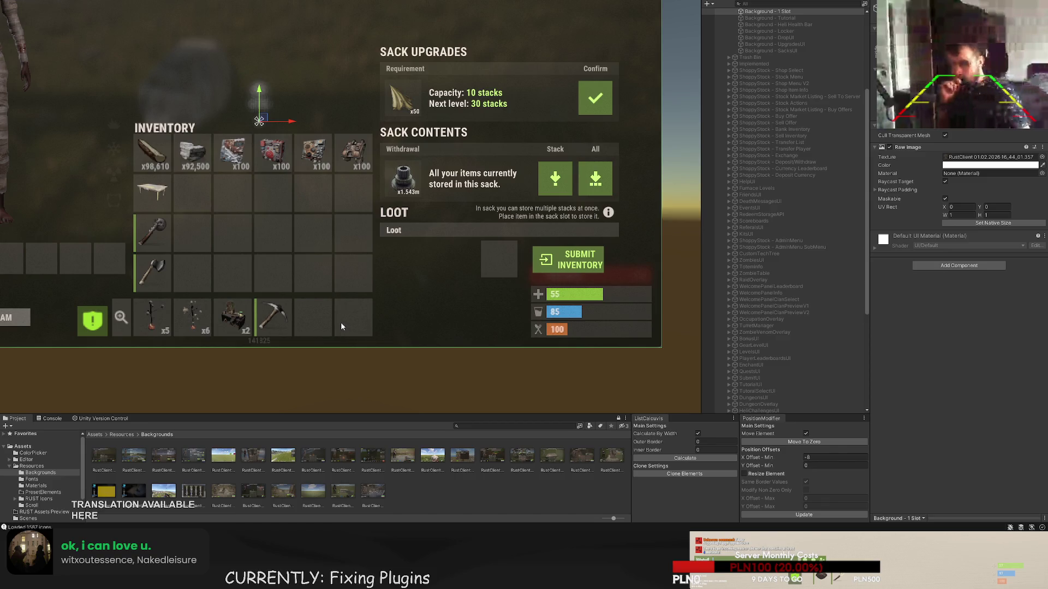
- Rename the Upgrade Section object to 'Sacks Section'
{"action": "scroll", "coordinate": [775, 281], "scroll_direction": "down", "scroll_amount": 5}
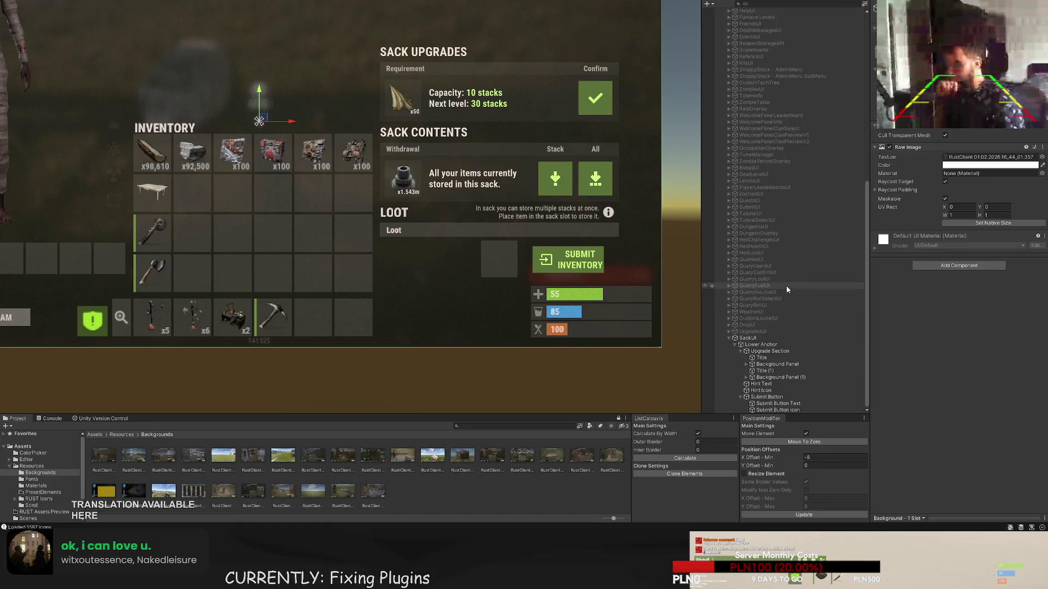
{"action": "left_click", "coordinate": [769, 404]}
{"action": "scroll", "coordinate": [660, 322], "scroll_direction": "up", "scroll_amount": 3}
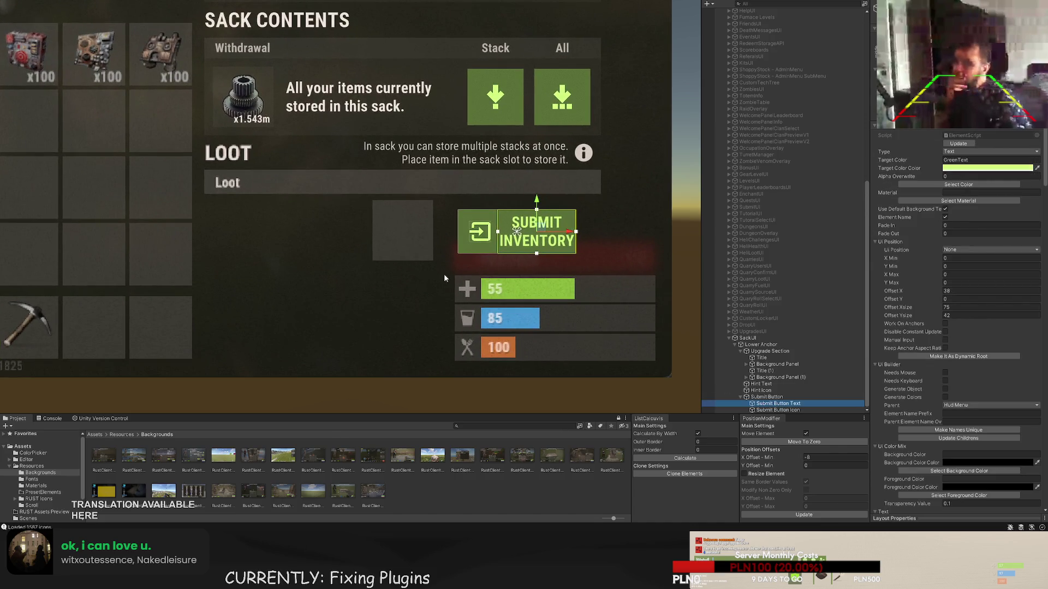
{"action": "left_click", "coordinate": [761, 344]}
{"action": "scroll", "coordinate": [420, 248], "scroll_direction": "down", "scroll_amount": 3}
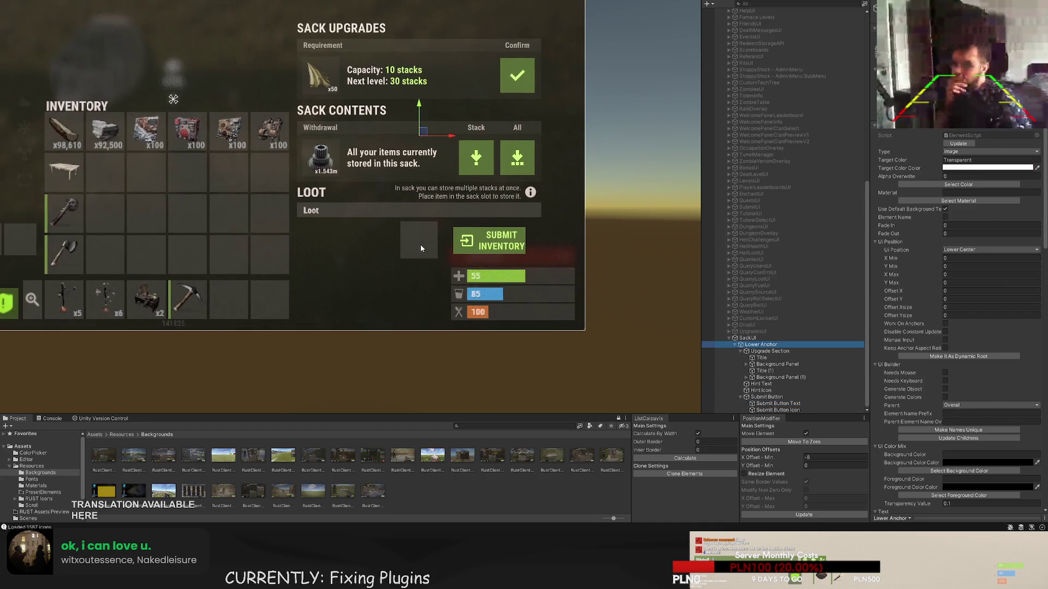
{"action": "left_click", "coordinate": [758, 352]}
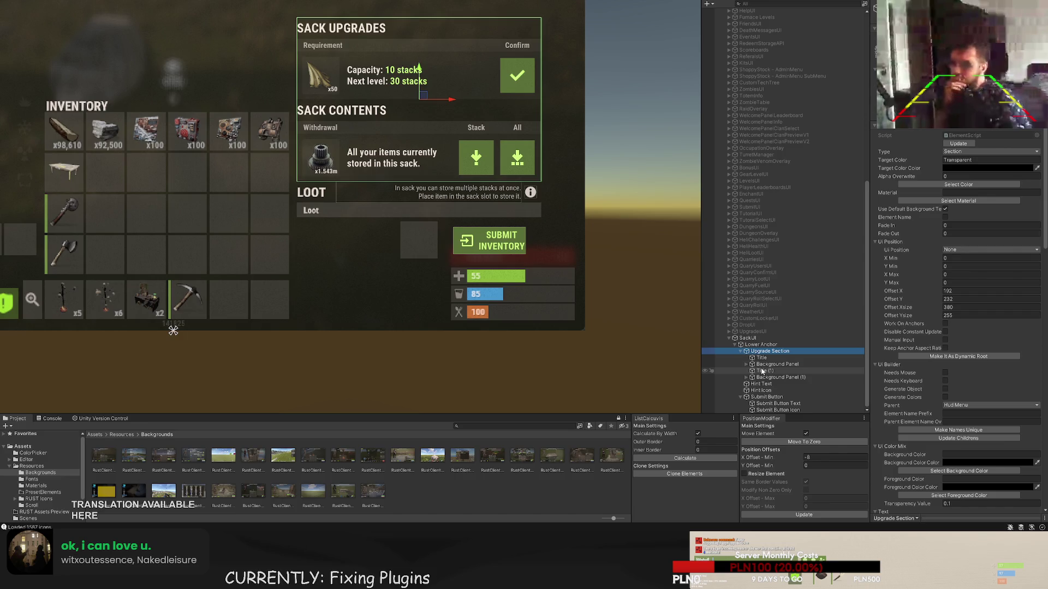
{"action": "left_click", "coordinate": [773, 351]}
{"action": "type", "text": "Sa"}
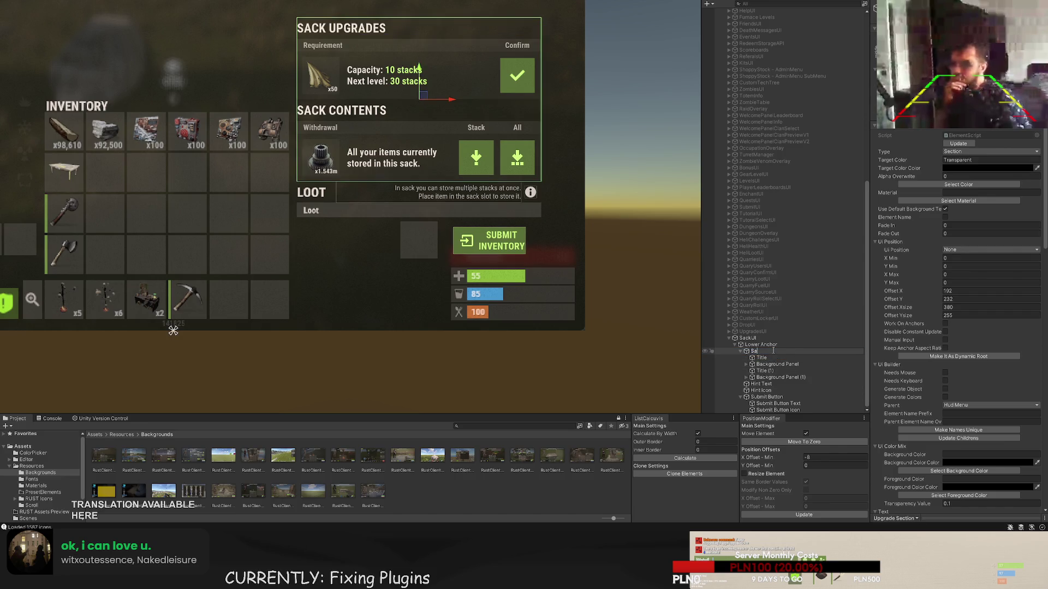
{"action": "type", "text": "cks Section"}
{"action": "key", "text": "Return"}
- Rename Title to 'Upgrades Title' and Background Panel to 'Upgrades Panel'
{"action": "key", "text": "Down"}
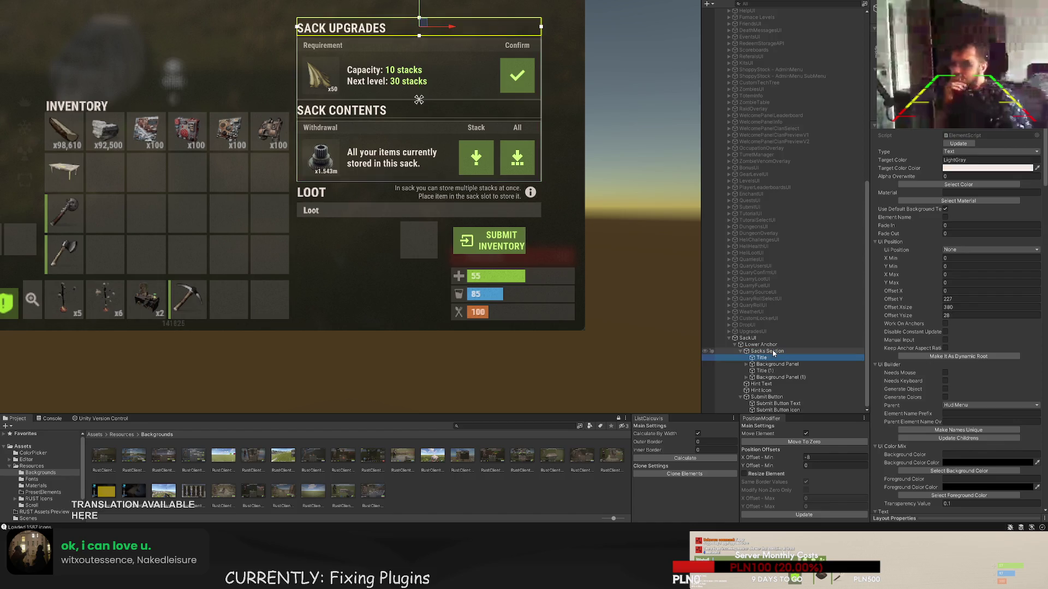
{"action": "key", "text": "F2"}
{"action": "type", "text": "Upgra"}
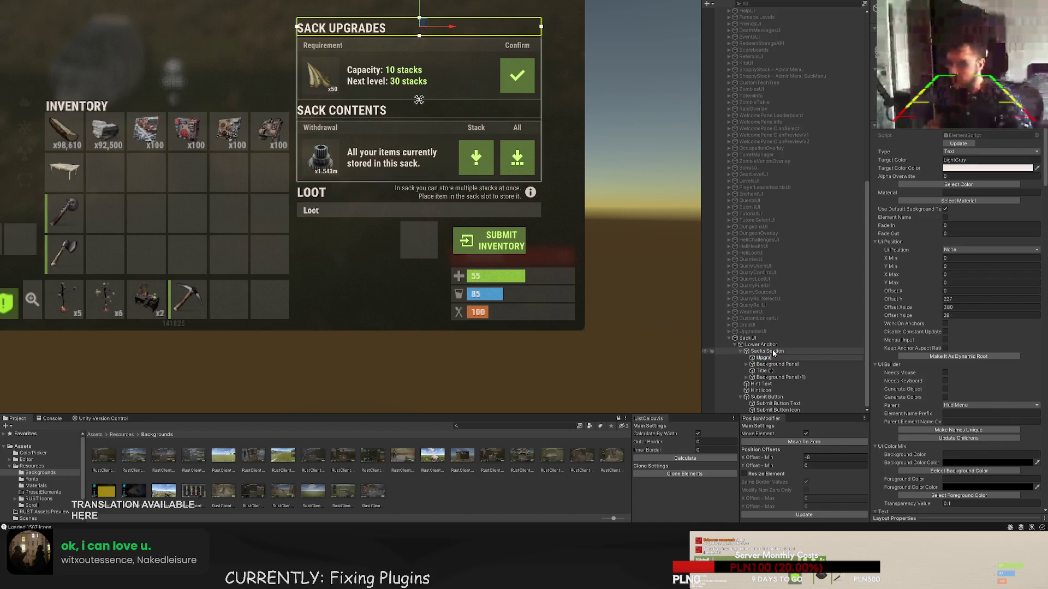
{"action": "type", "text": "des Title"}
{"action": "key", "text": "Return"}
{"action": "key", "text": "Down"}
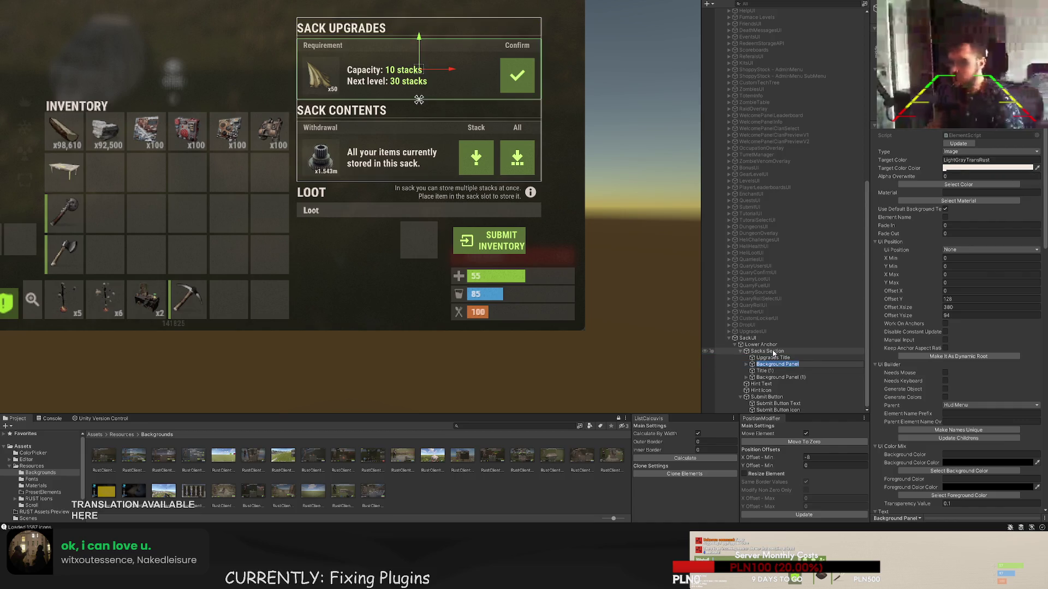
{"action": "type", "text": "Upgrades Panel"}
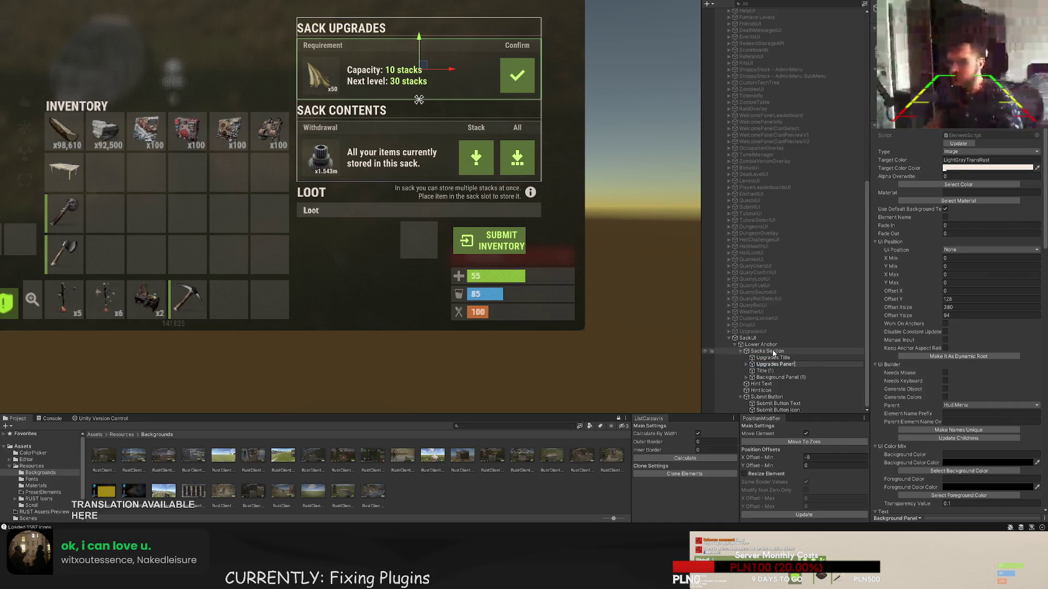
{"action": "key", "text": "Return"}
- Rename Title (1) to 'Content Title' and Background Panel (1) to 'Content Panel'
{"action": "key", "text": "Down"}
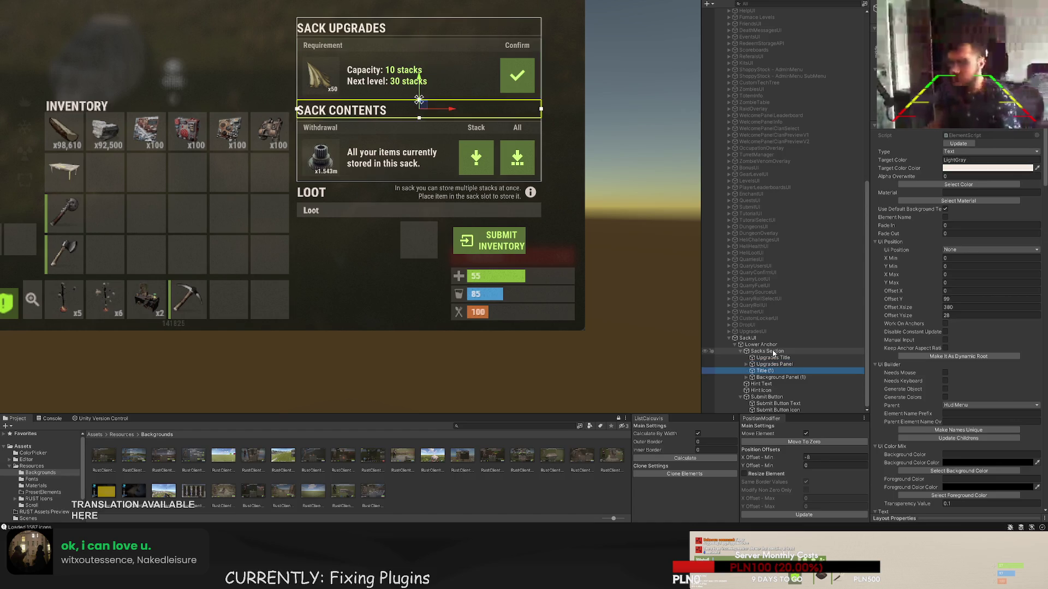
{"action": "key", "text": "F2"}
{"action": "type", "text": "Content Title"}
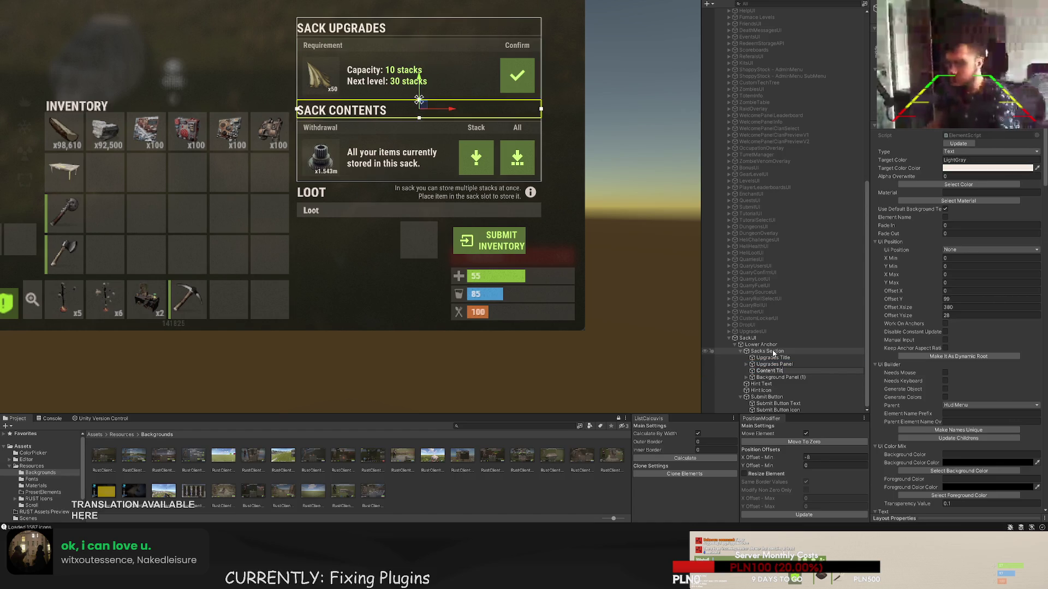
{"action": "key", "text": "Return"}
{"action": "key", "text": "Down"}
{"action": "key", "text": "F2"}
{"action": "type", "text": "Con"}
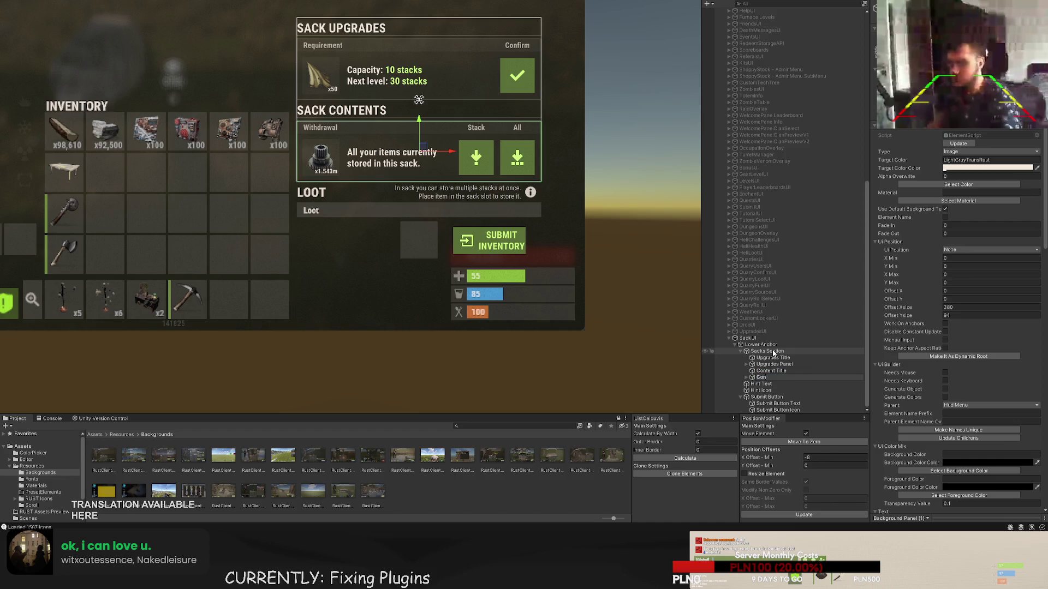
{"action": "type", "text": "tent Panel"}
{"action": "key", "text": "Return"}
{"action": "key", "text": "Down"}
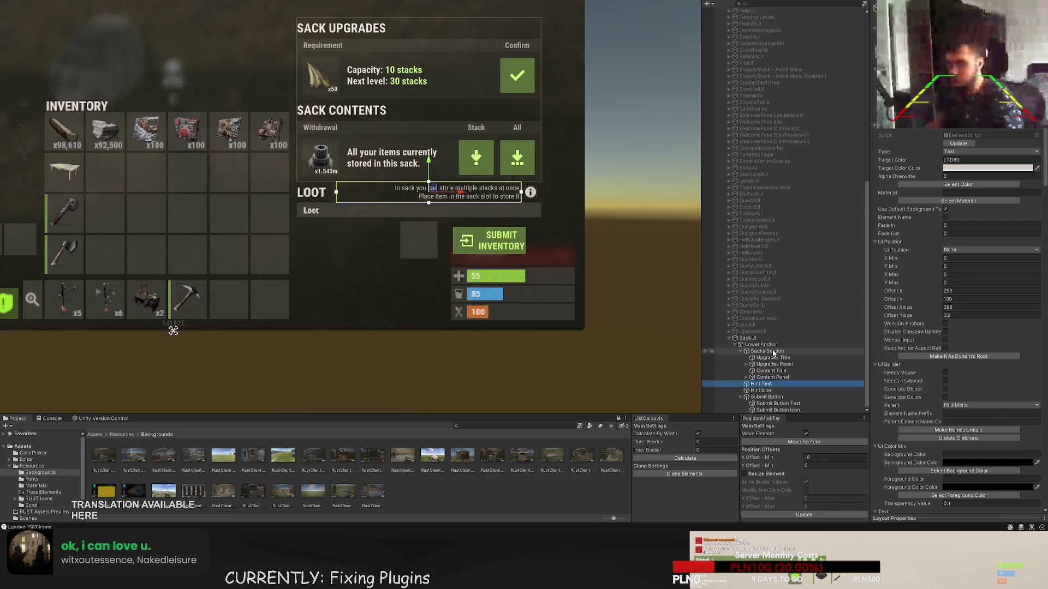
{"action": "key", "text": "Down"}
{"action": "key", "text": "Down"}
{"action": "key", "text": "Down"}
{"action": "key", "text": "Down"}
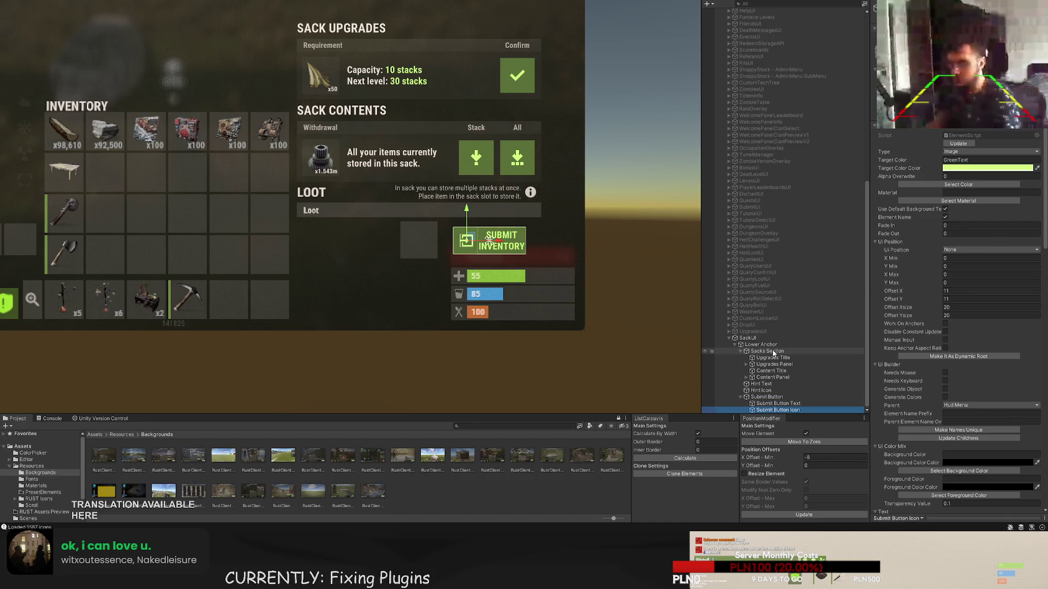
{"action": "key", "text": "Up"}
{"action": "key", "text": "Up"}
{"action": "key", "text": "Up"}
{"action": "key", "text": "Up"}
{"action": "key", "text": "Up"}
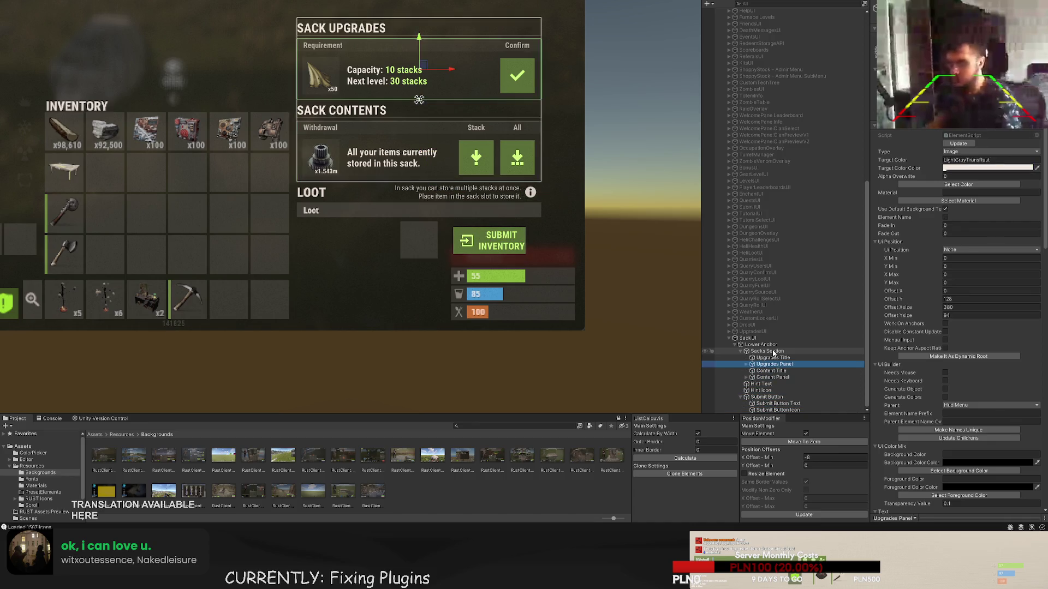
- Name the Upgrades Panel's first children 'Upgrades Upper Panel' and 'Requirement Title'
{"action": "key", "text": "Right"}
{"action": "key", "text": "Down"}
{"action": "key", "text": "F2"}
{"action": "type", "text": "Upgrad"}
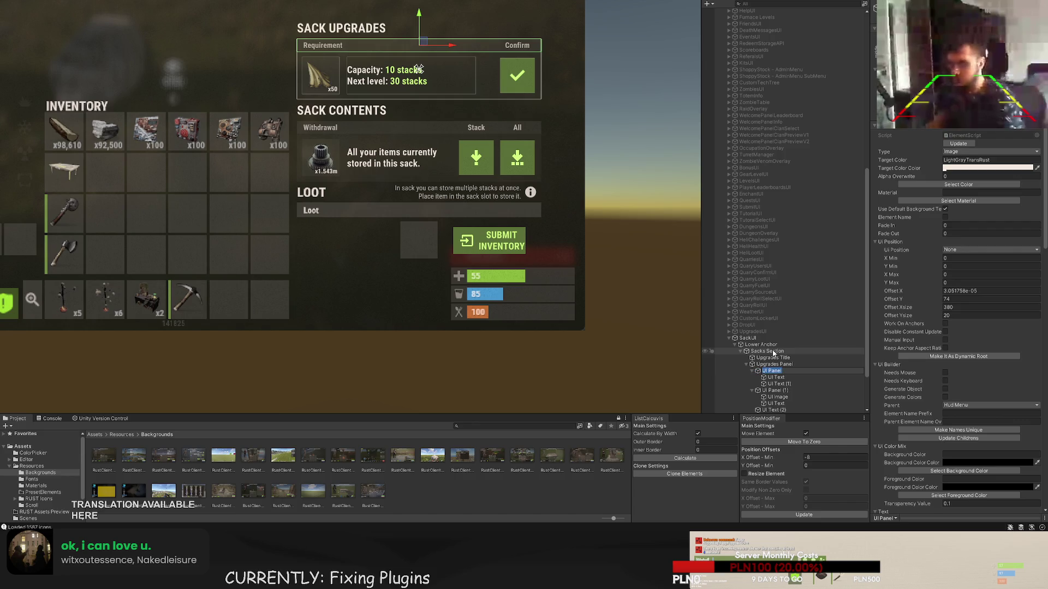
{"action": "type", "text": "esUpper"}
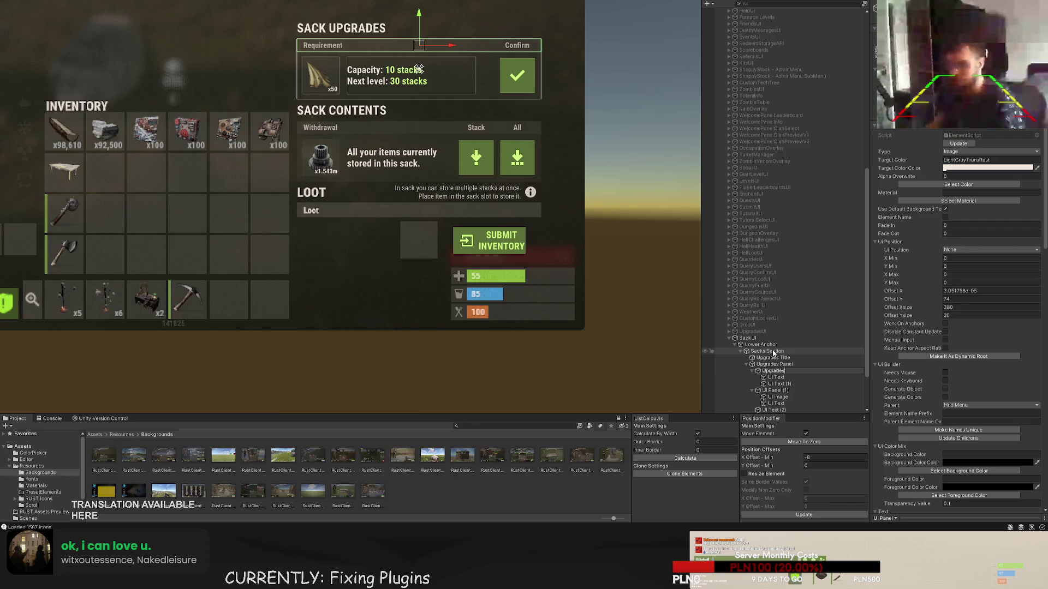
{"action": "key", "text": "BackSpace"}
{"action": "key", "text": "BackSpace"}
{"action": "key", "text": "BackSpace"}
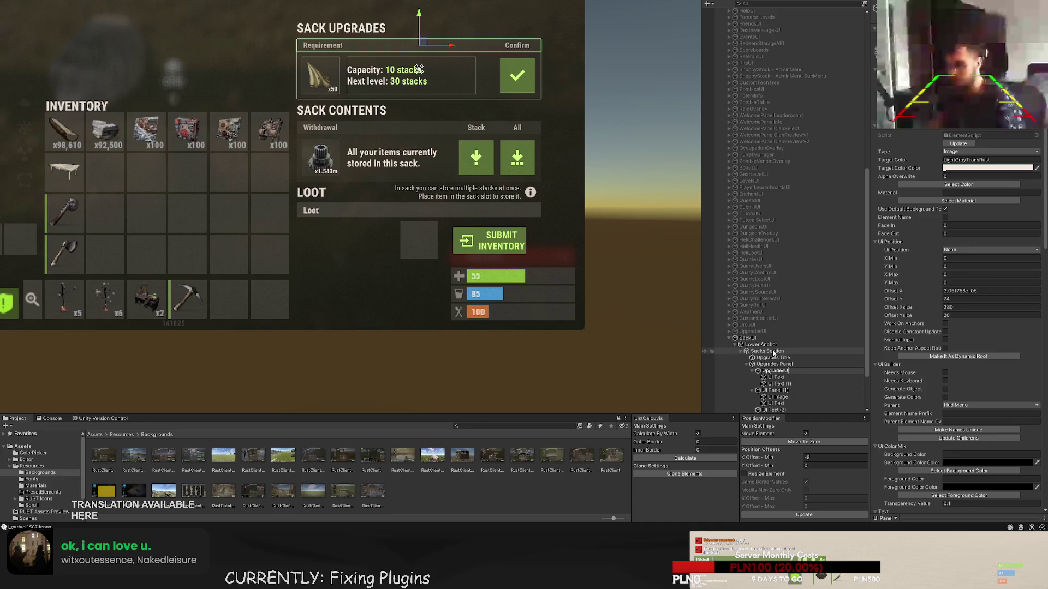
{"action": "type", "text": "Upper Panel"}
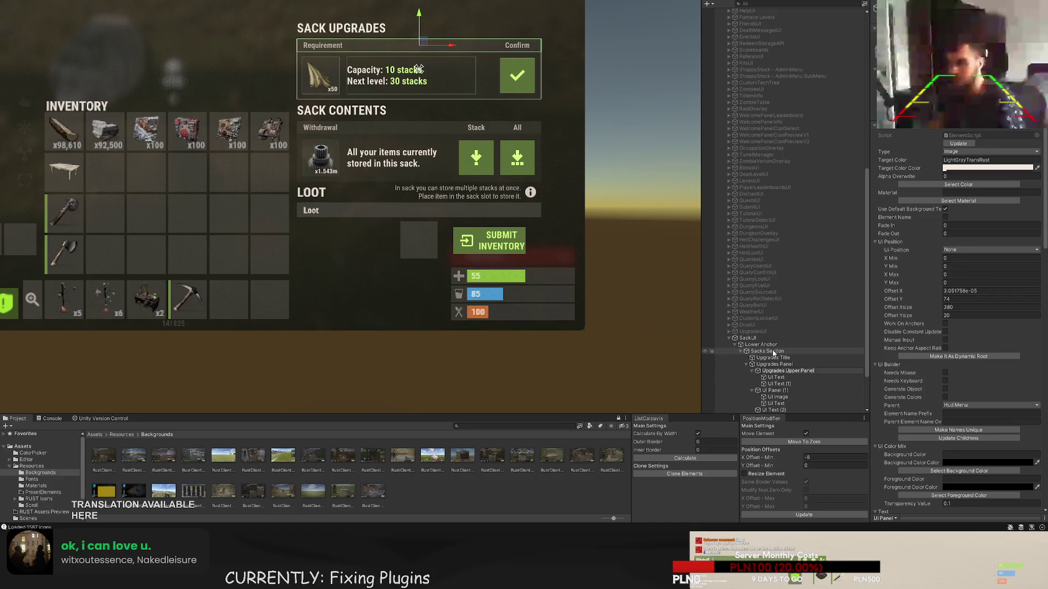
{"action": "key", "text": "Return"}
{"action": "key", "text": "Down"}
{"action": "key", "text": "F2"}
{"action": "type", "text": "Re"}
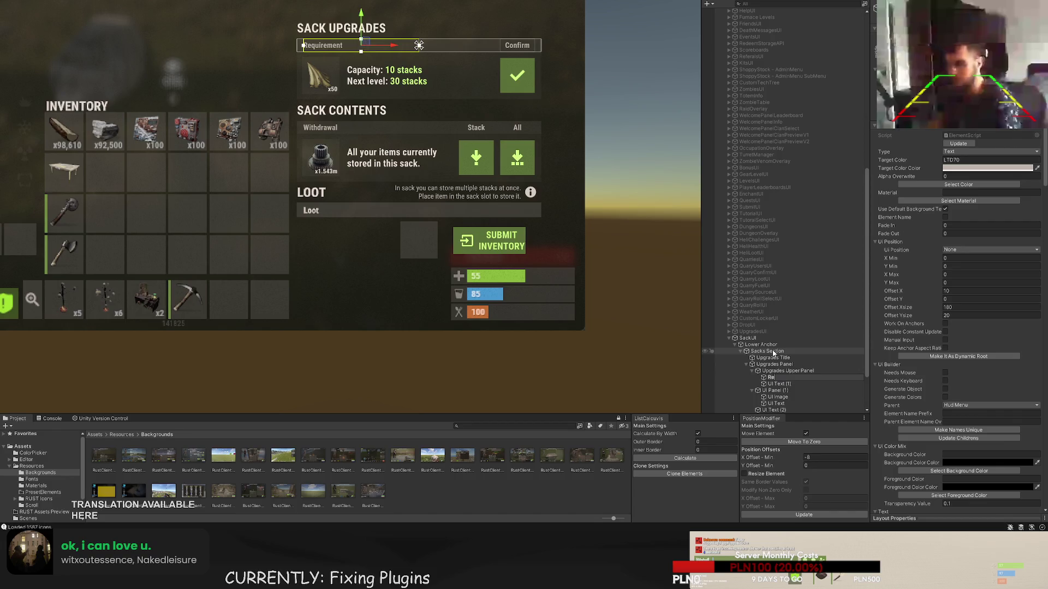
{"action": "type", "text": "quirement Title"}
{"action": "key", "text": "Return"}
- Rename the next children 'Confirm Title', 'Required Item Background' and 'Required Item'
{"action": "key", "text": "Down"}
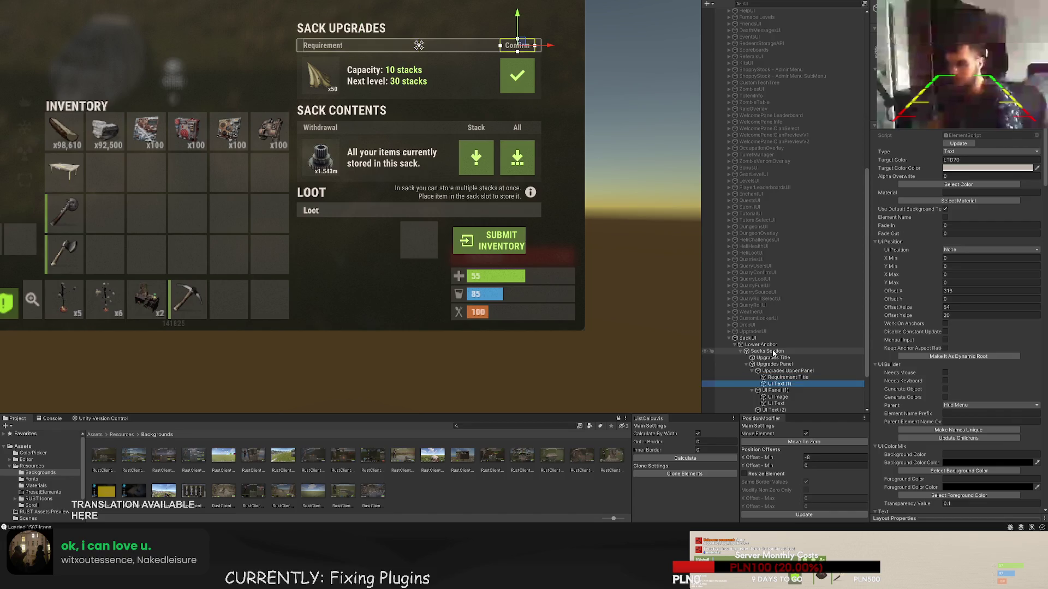
{"action": "type", "text": "Conf"}
{"action": "key", "text": "BackSpace"}
{"action": "key", "text": "BackSpace"}
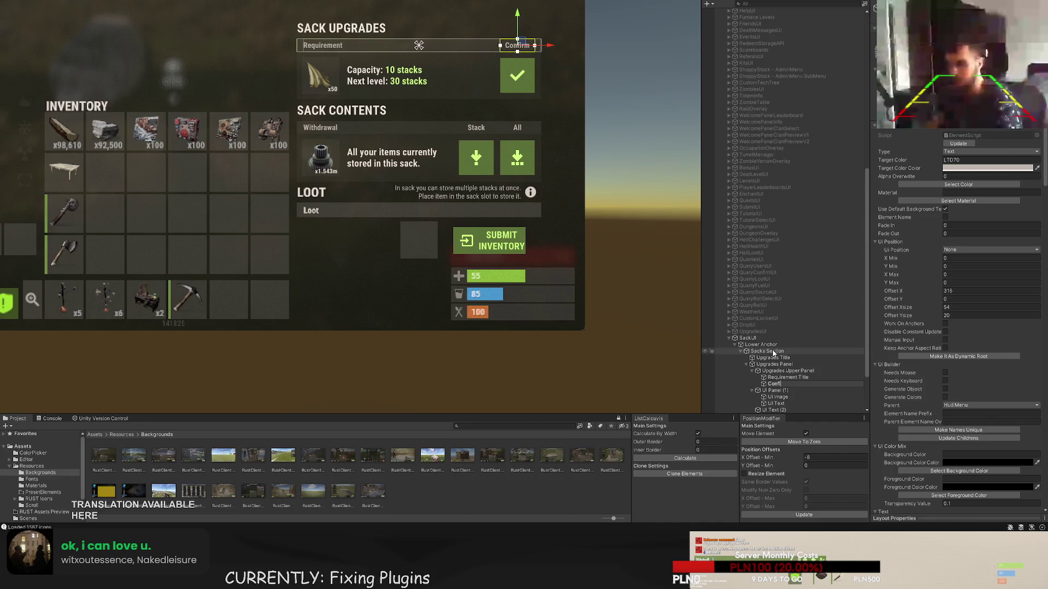
{"action": "type", "text": "m Title"}
{"action": "key", "text": "Return"}
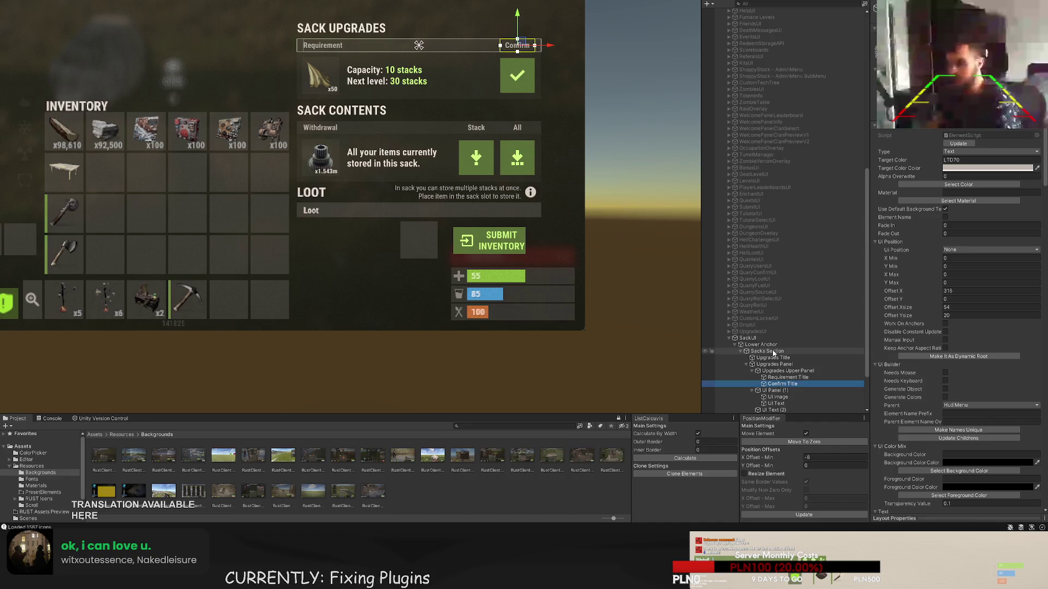
{"action": "key", "text": "Down"}
{"action": "type", "text": "Re"}
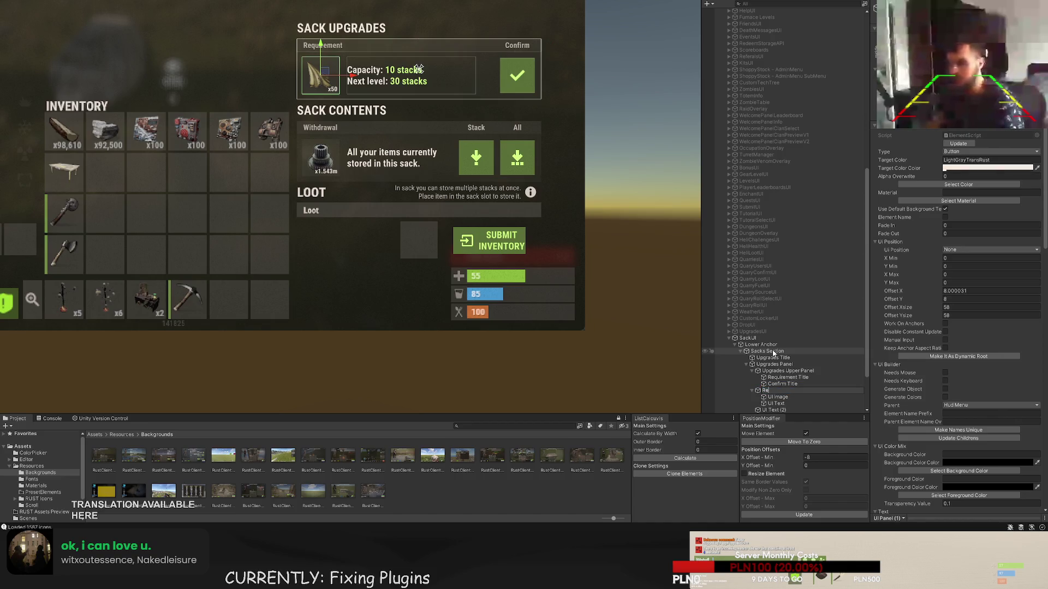
{"action": "type", "text": "quired Item "}
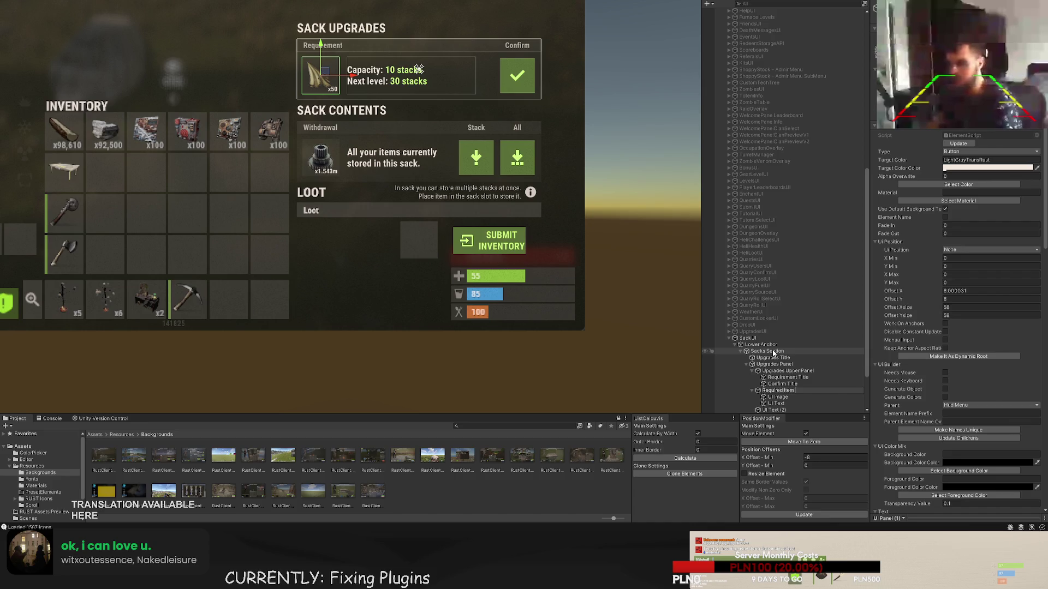
{"action": "type", "text": "Background"}
{"action": "key", "text": "Return"}
{"action": "key", "text": "Down"}
{"action": "key", "text": "F2"}
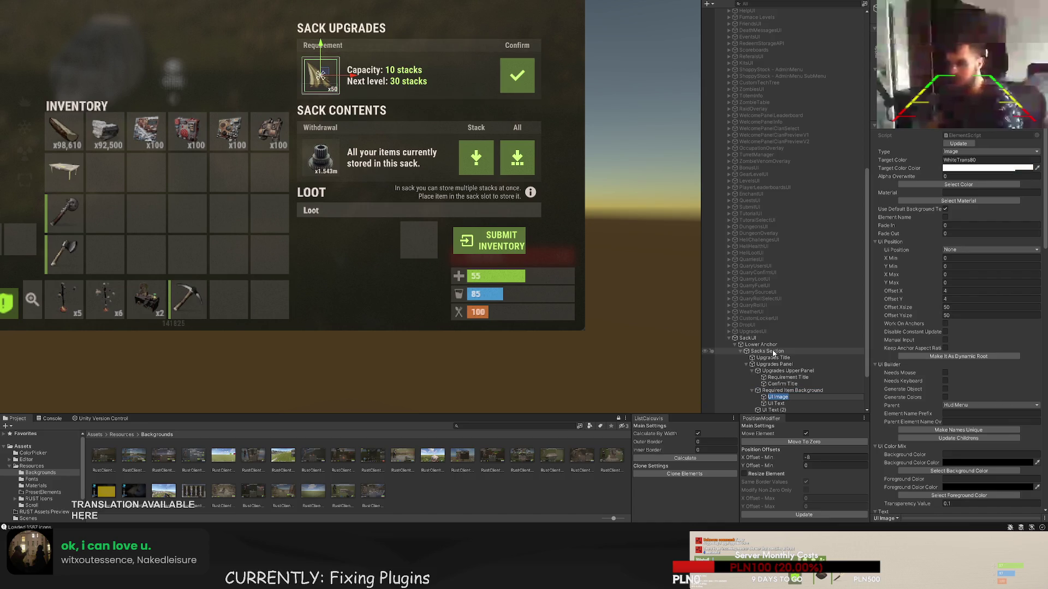
{"action": "type", "text": "Required Item"}
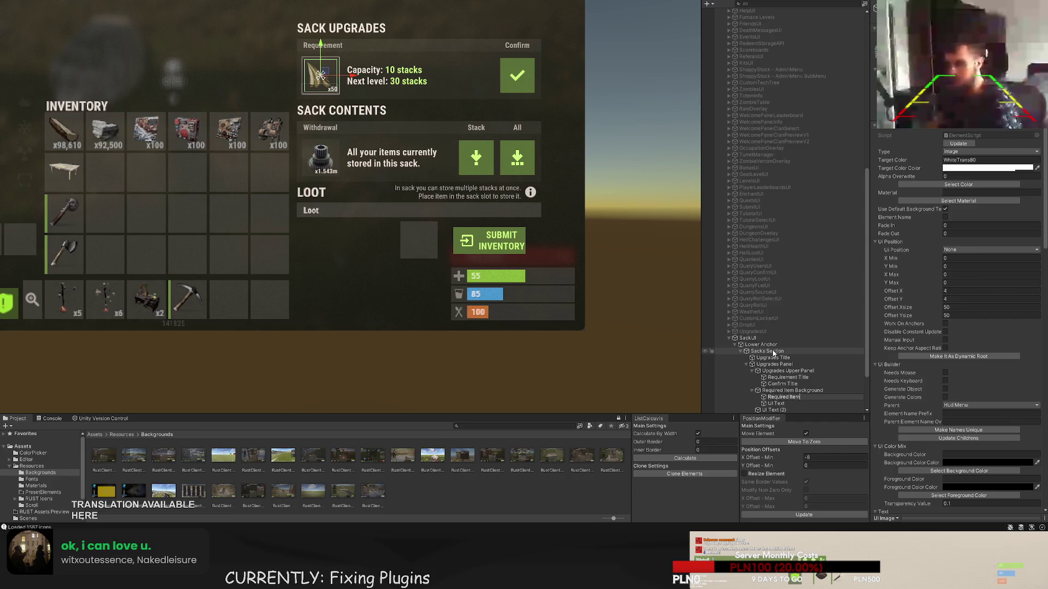
{"action": "key", "text": "Return"}
- Name the amount text 'Required Item Amount' and the capacity text 'Upgrade Details'
{"action": "key", "text": "Down"}
{"action": "key", "text": "F2"}
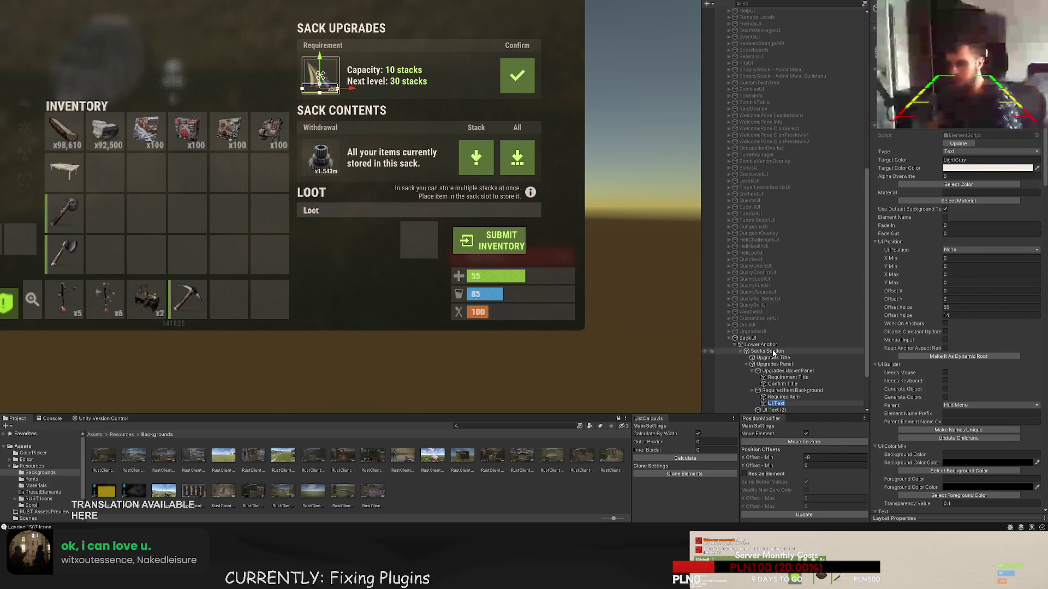
{"action": "type", "text": "Required Item Amoun"}
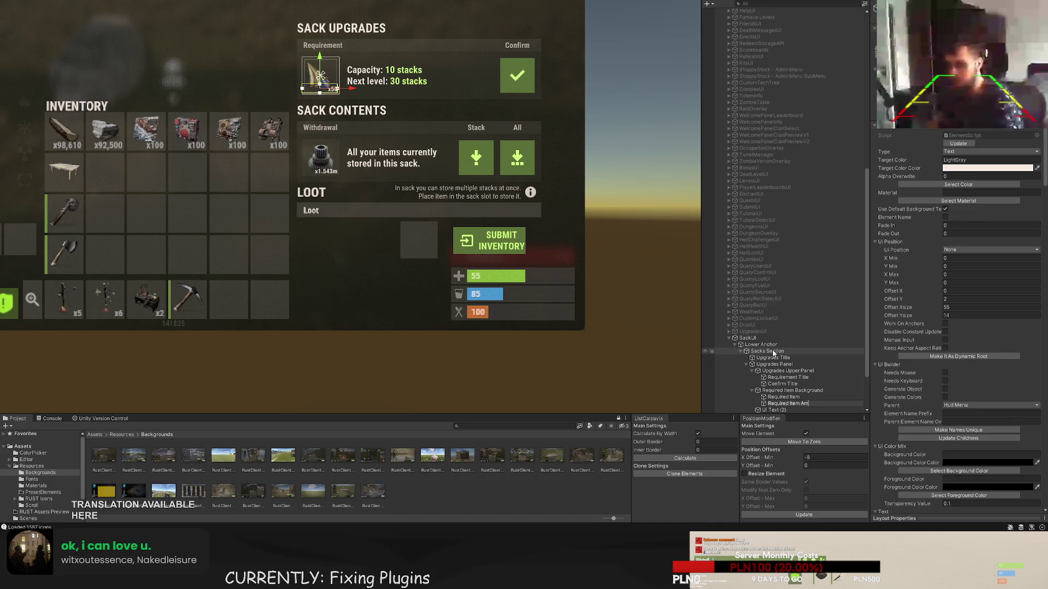
{"action": "type", "text": "t"}
{"action": "key", "text": "Return"}
{"action": "key", "text": "Down"}
{"action": "key", "text": "F2"}
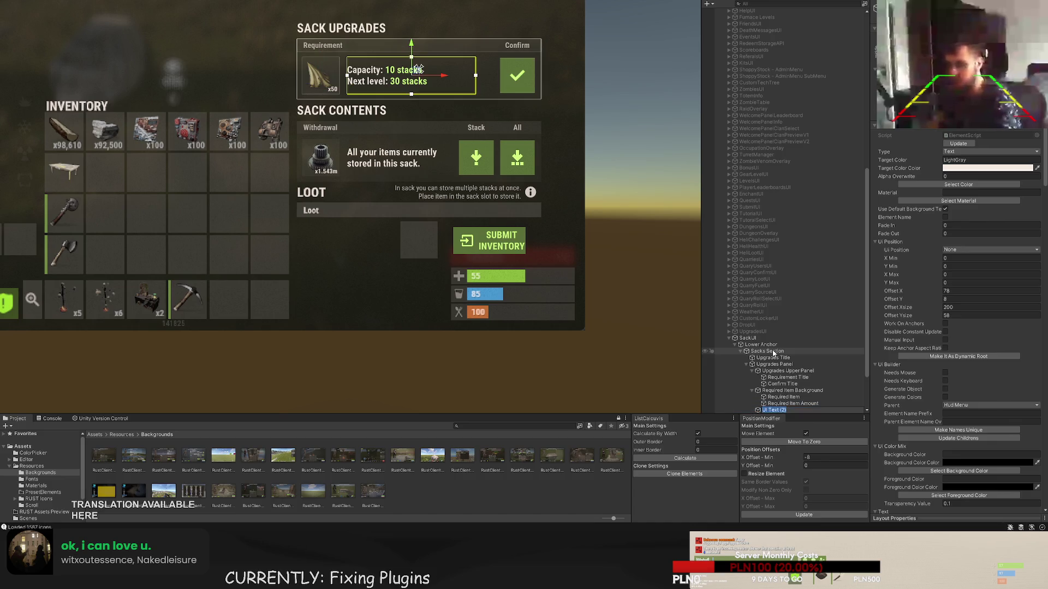
{"action": "type", "text": "Upgrade "}
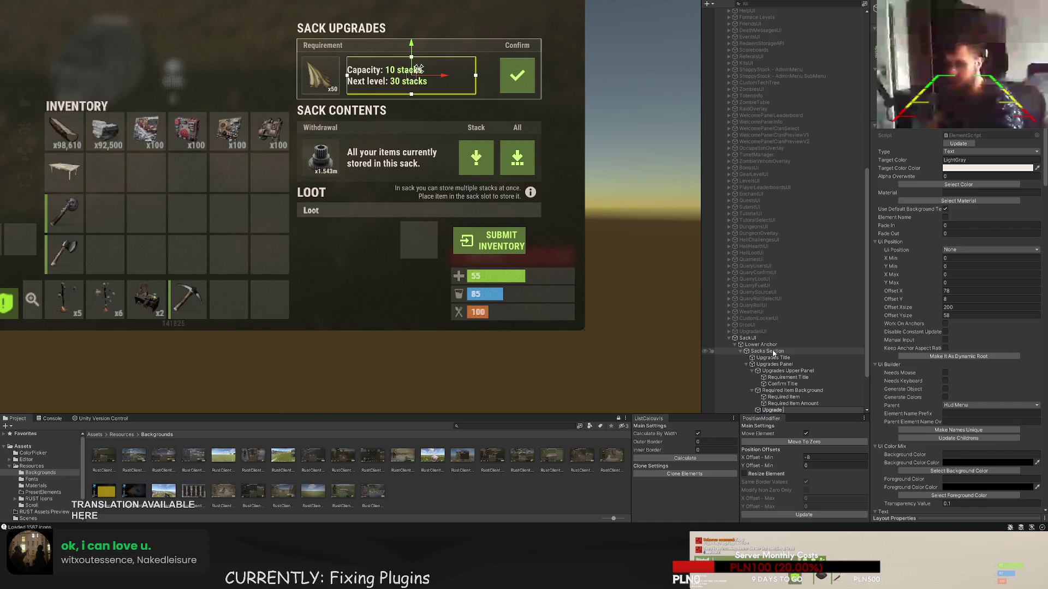
{"action": "type", "text": "Details"}
{"action": "key", "text": "Return"}
- Name the green confirm button 'Upgrade Button' and its checkmark 'Upgrade Button Icon'
{"action": "key", "text": "Down"}
{"action": "key", "text": "F2"}
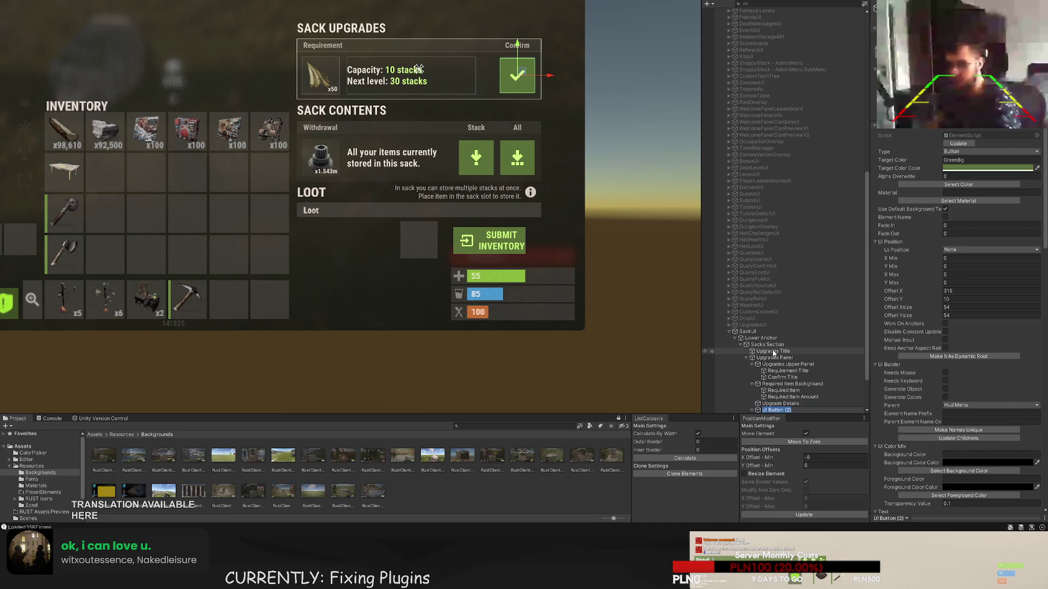
{"action": "type", "text": "de Button"}
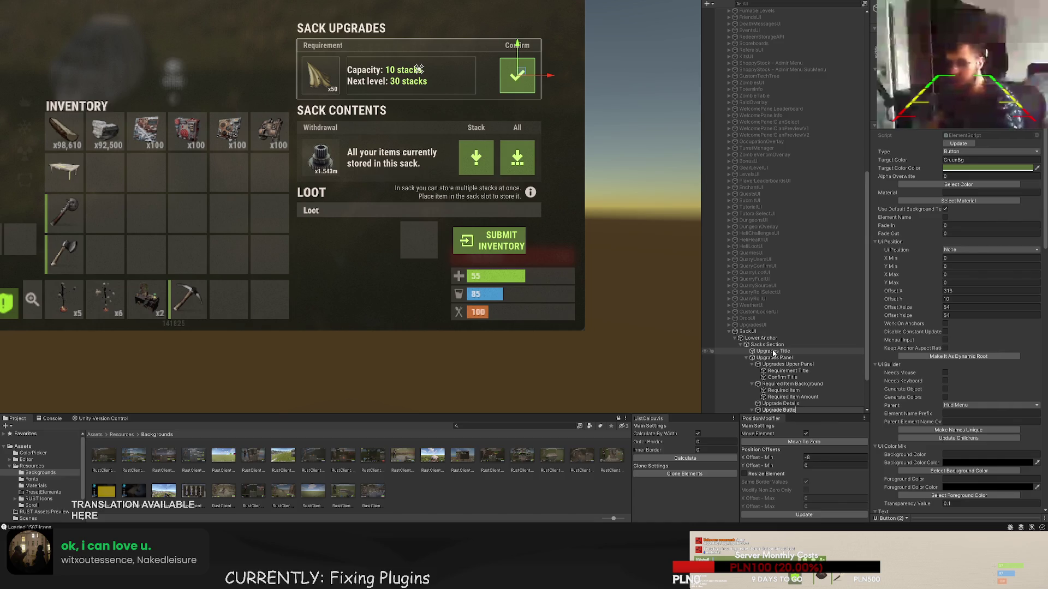
{"action": "key", "text": "Return"}
{"action": "key", "text": "Down"}
{"action": "key", "text": "F2"}
{"action": "type", "text": "Upgr"}
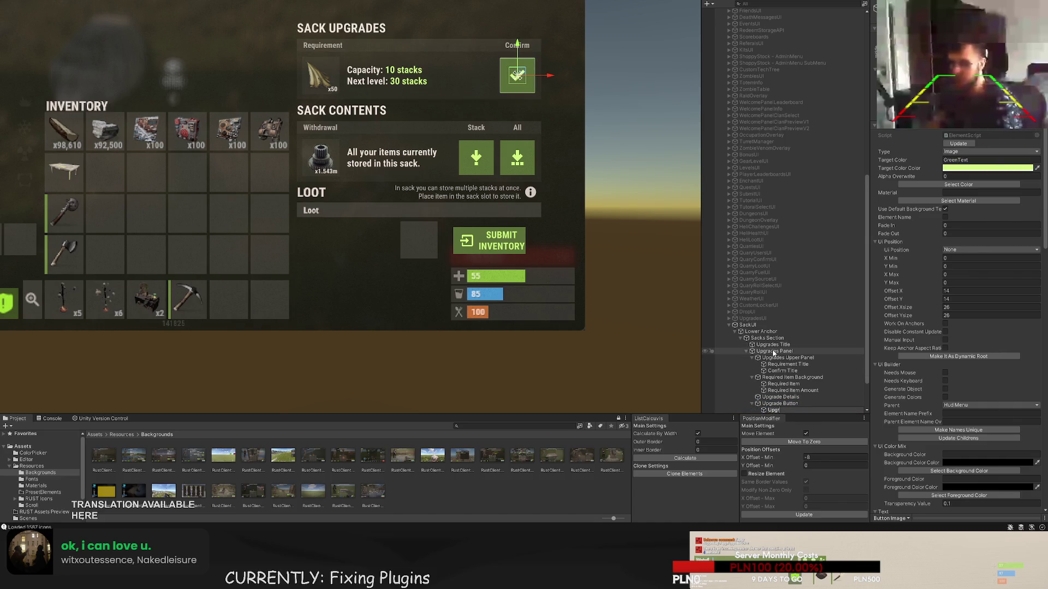
{"action": "type", "text": "ade Button Icon"}
{"action": "key", "text": "Return"}
{"action": "key", "text": "Down"}
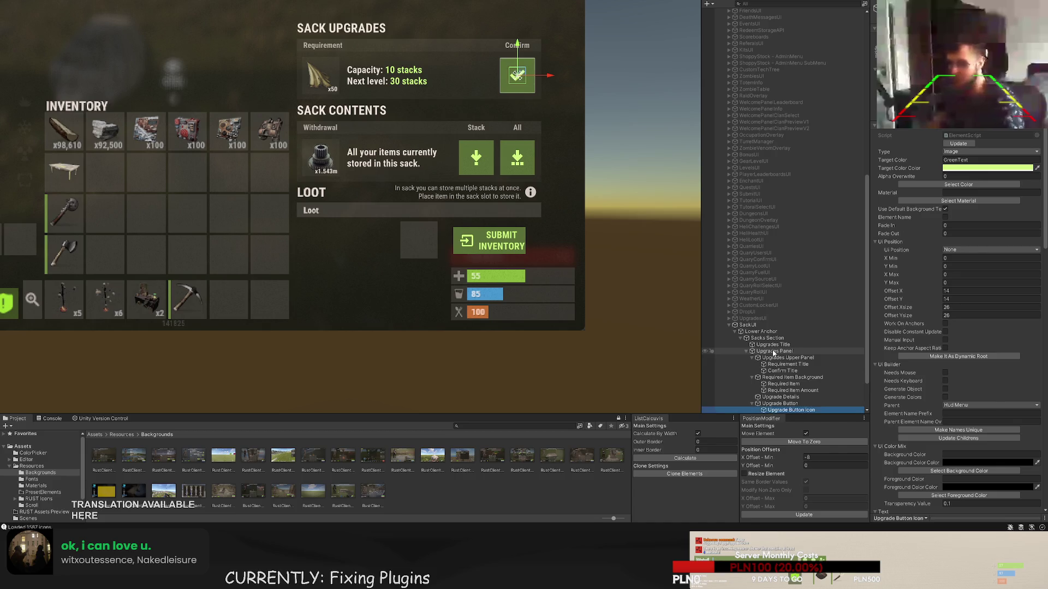
{"action": "key", "text": "Down"}
{"action": "key", "text": "Down"}
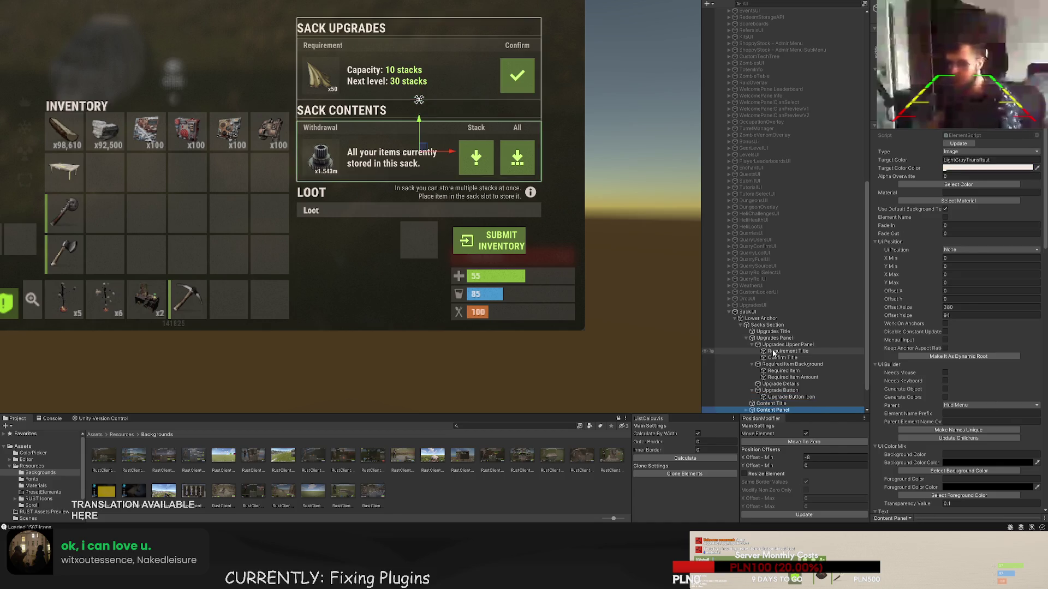
- Name the Content Panel's first children 'Content Upper Panel' and 'Withdrawal Title'
{"action": "key", "text": "Up"}
{"action": "key", "text": "Right"}
{"action": "key", "text": "Down"}
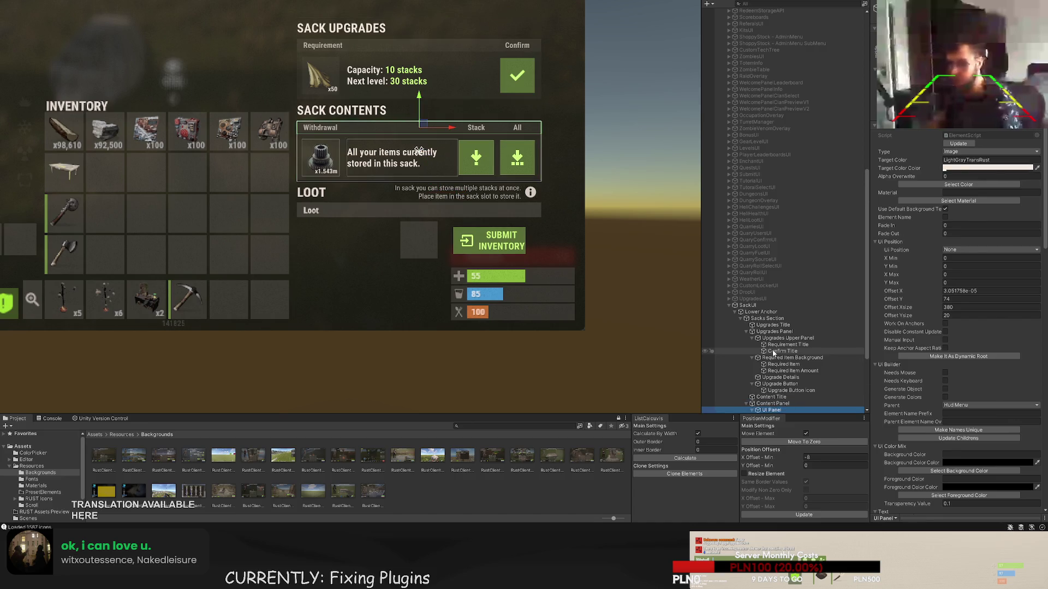
{"action": "key", "text": "F2"}
{"action": "type", "text": "Content"}
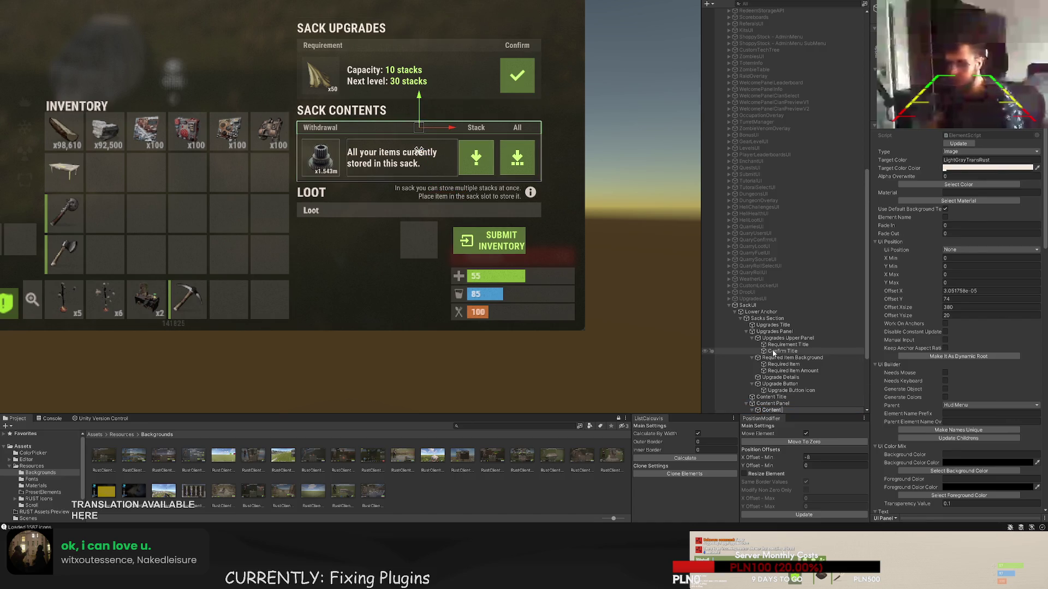
{"action": "type", "text": " Upper Panel"}
{"action": "key", "text": "Return"}
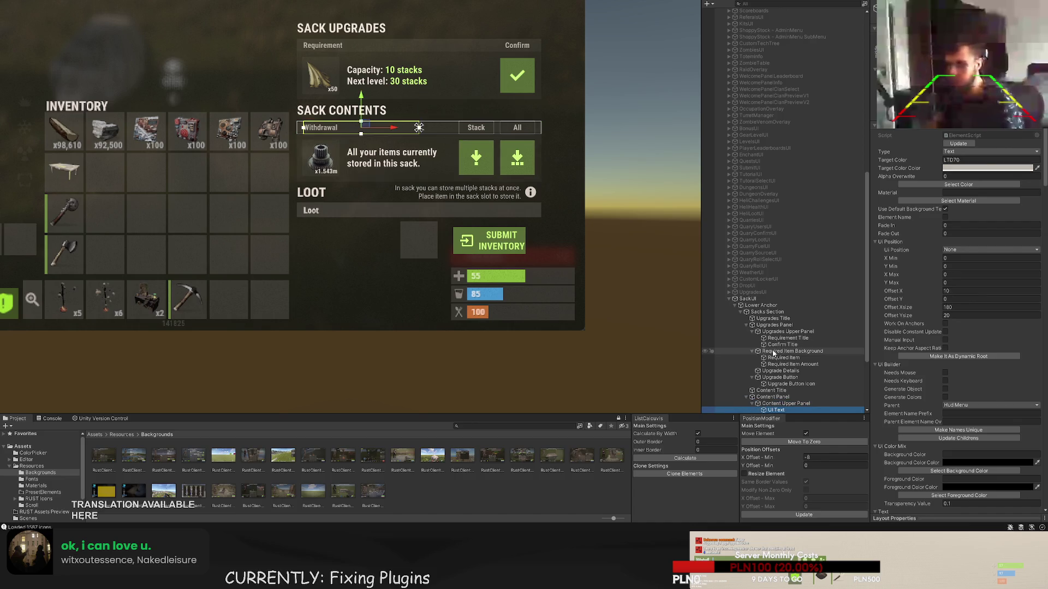
{"action": "key", "text": "Down"}
{"action": "key", "text": "F2"}
{"action": "type", "text": "Wi"}
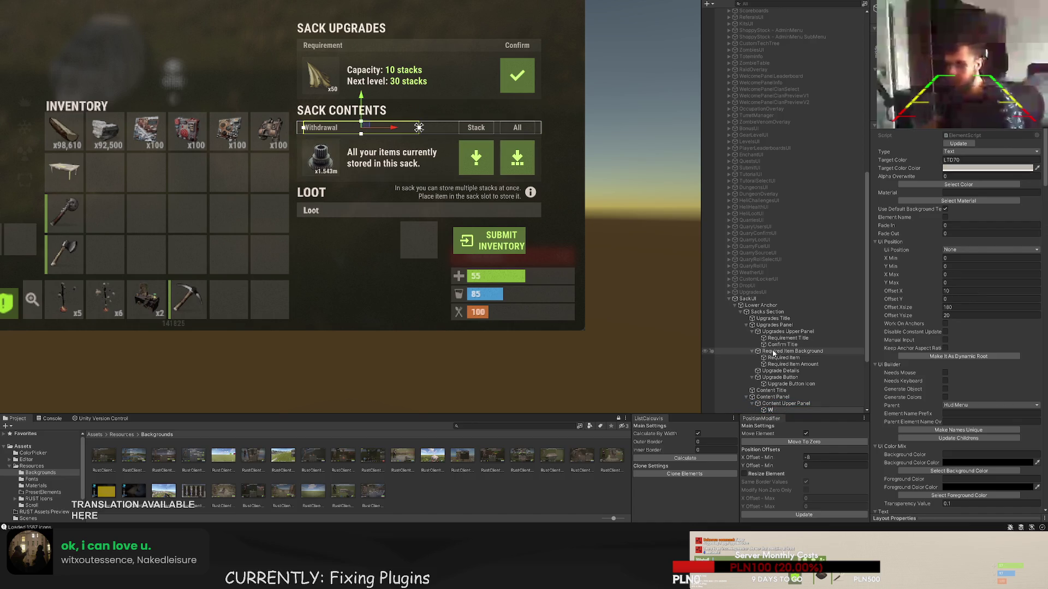
{"action": "type", "text": "thdrawal Title"}
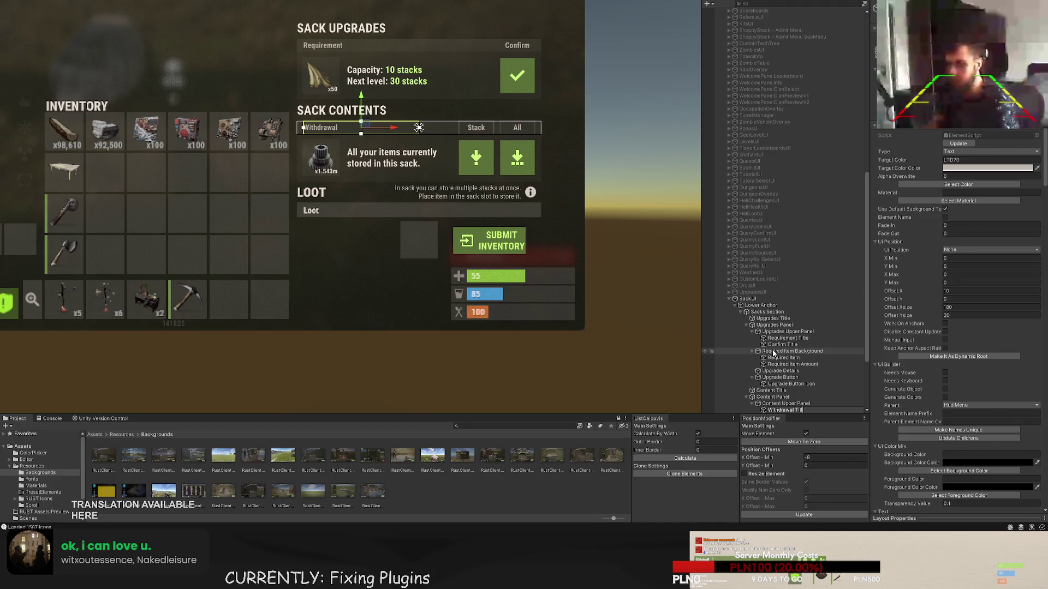
{"action": "key", "text": "Return"}
- Reorder the header texts and name them 'Stack Title' and 'All Title'
{"action": "key", "text": "Down"}
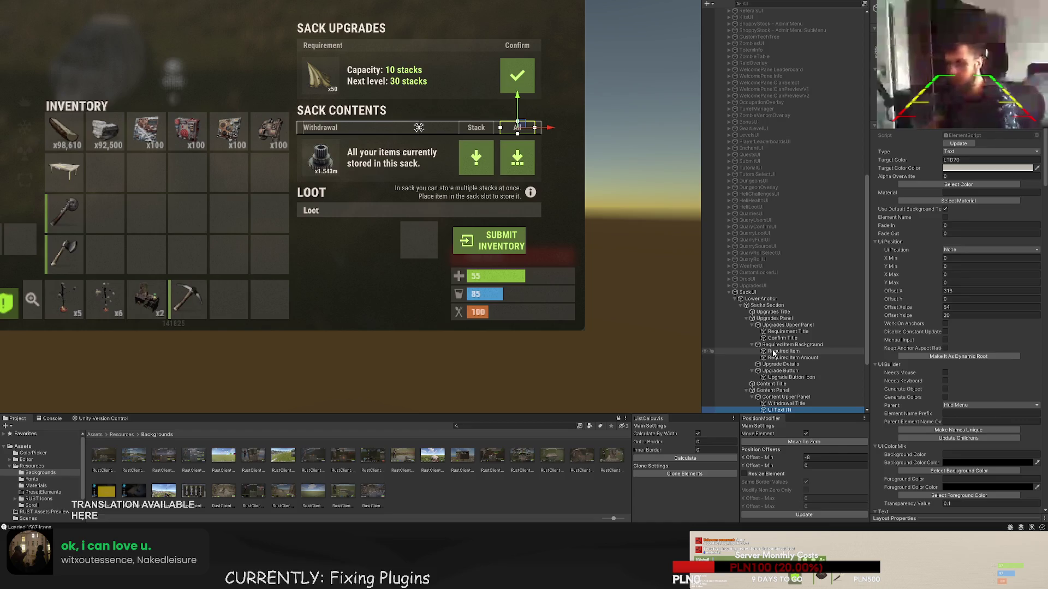
{"action": "scroll", "coordinate": [773, 354], "scroll_direction": "down", "scroll_amount": 3}
{"action": "left_click_drag", "start_coordinate": [779, 367], "coordinate": [778, 363]}
{"action": "key", "text": "F2"}
{"action": "type", "text": "St"}
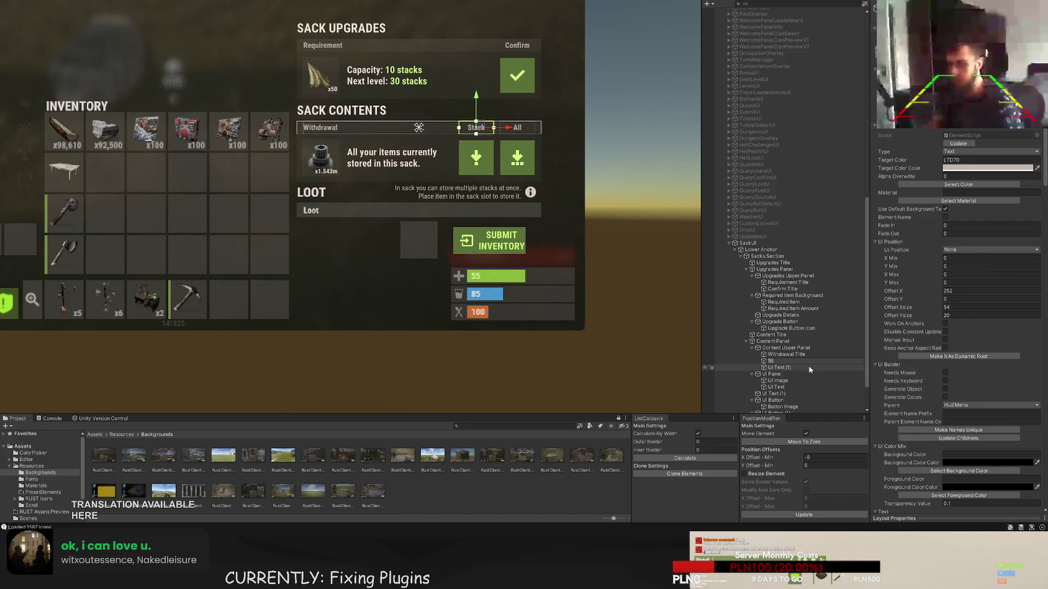
{"action": "type", "text": "ack Title"}
{"action": "key", "text": "Return"}
{"action": "key", "text": "Down"}
{"action": "key", "text": "F2"}
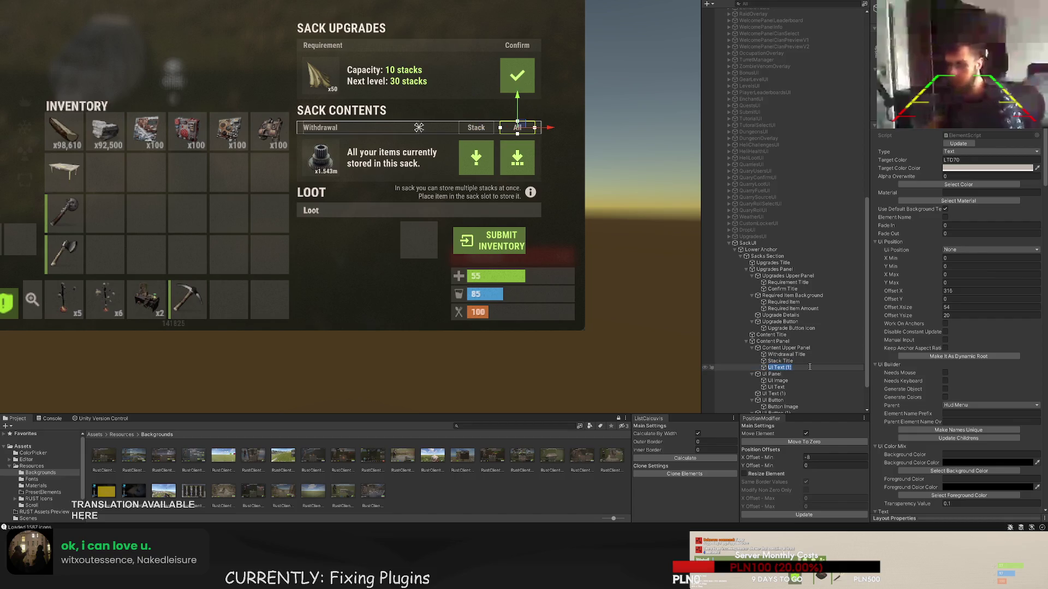
{"action": "type", "text": "All Title"}
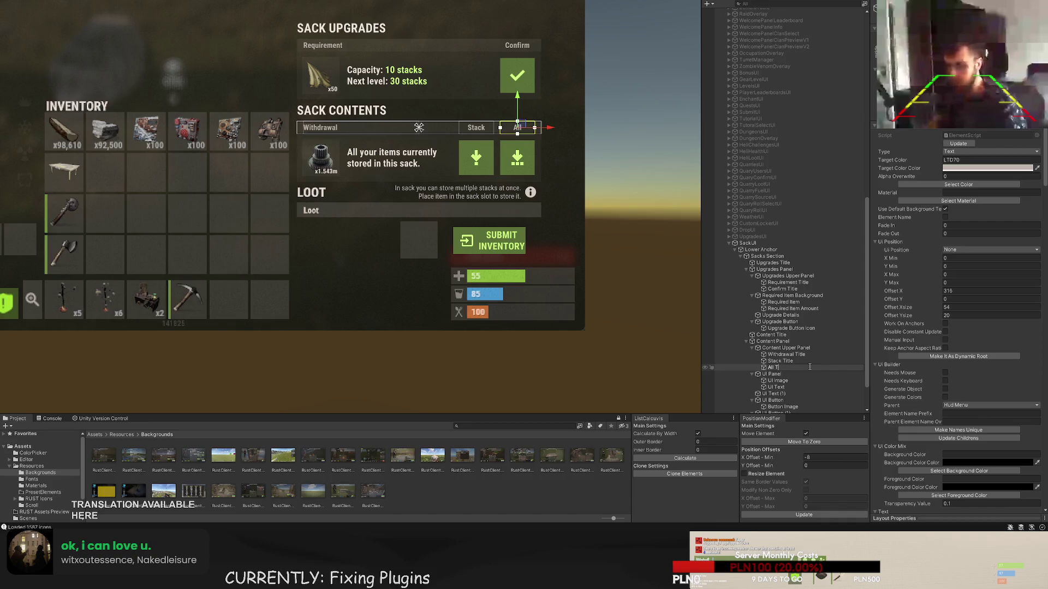
{"action": "key", "text": "Return"}
{"action": "key", "text": "Down"}
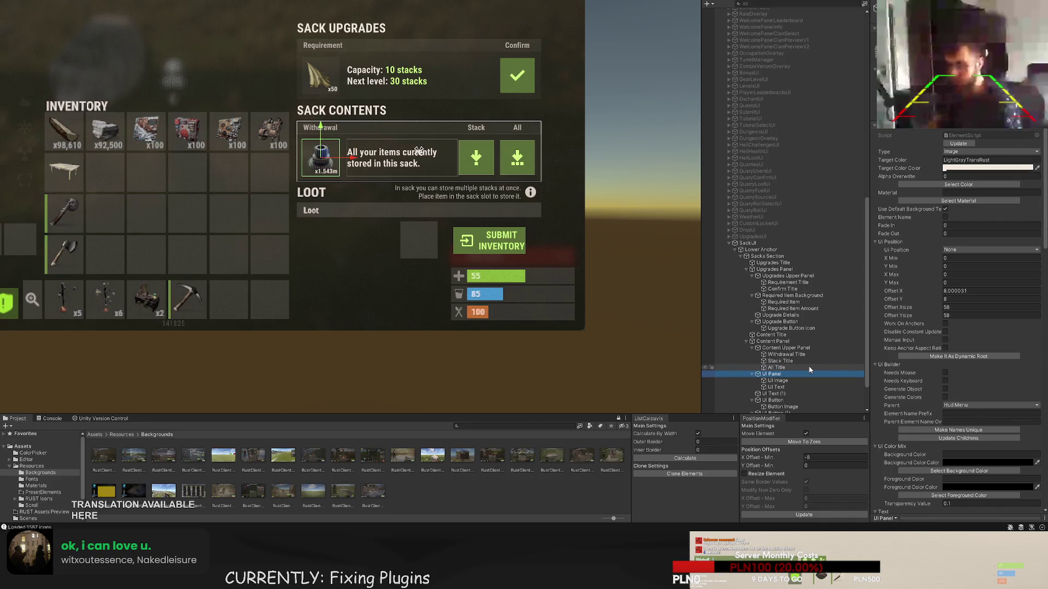
- Name the content item panel 'Content Item Background' and its image 'Content Item'
{"action": "key", "text": "F2"}
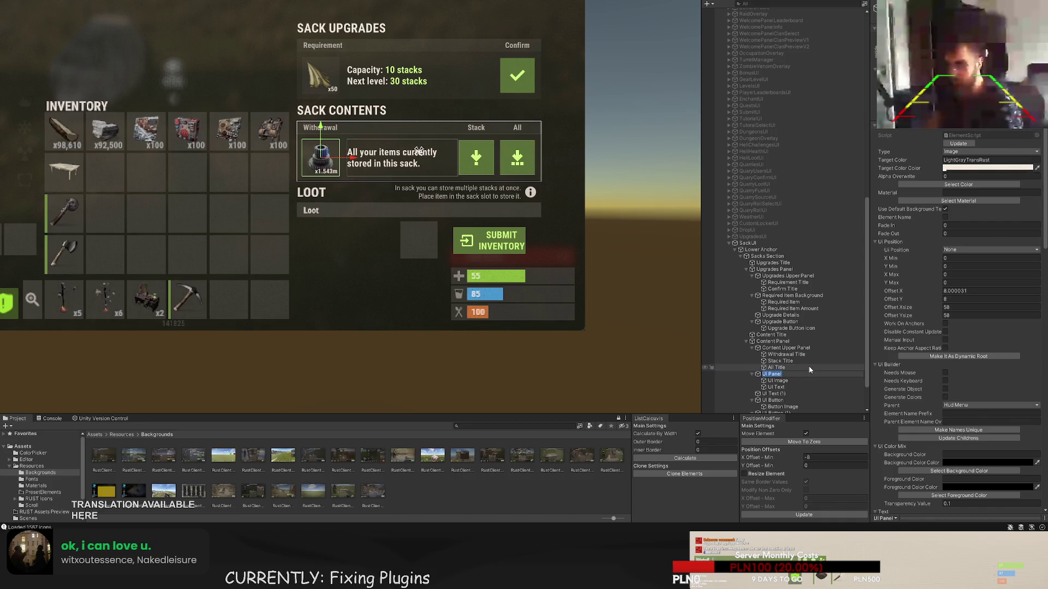
{"action": "type", "text": "Cont"}
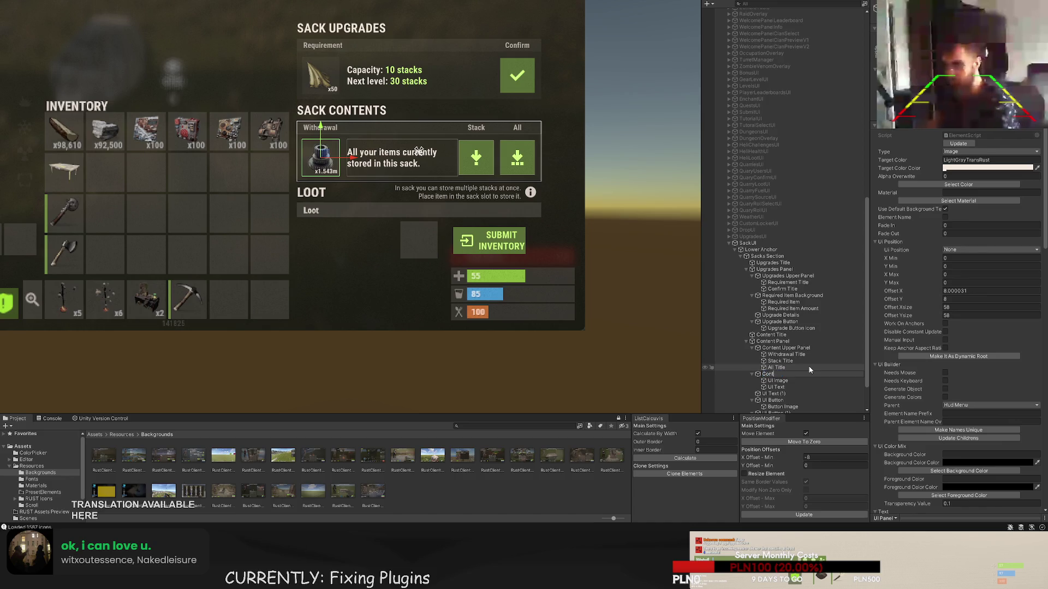
{"action": "type", "text": "ent Item Ba"}
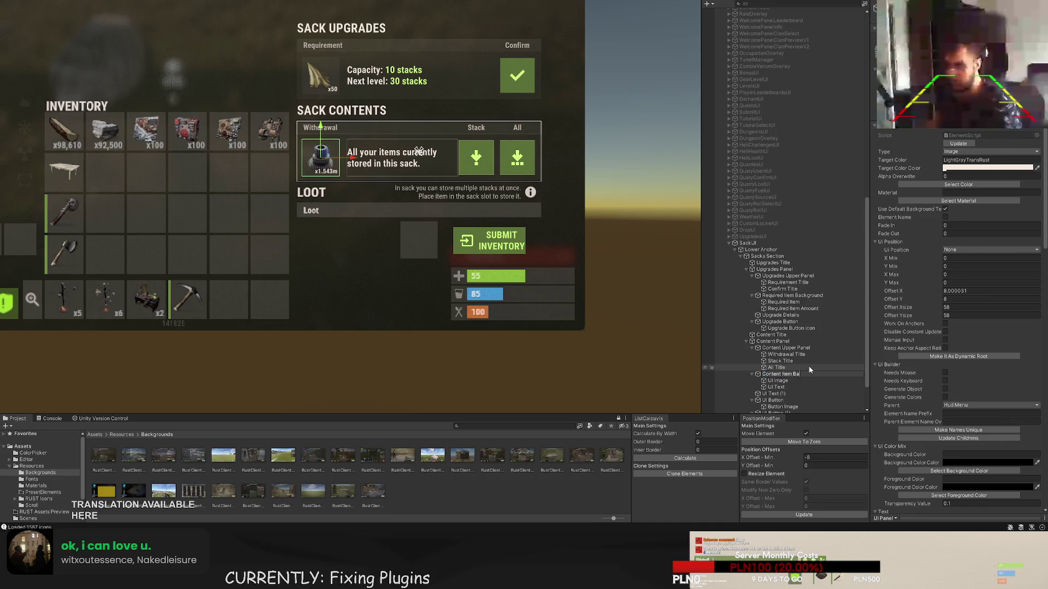
{"action": "type", "text": "ckground"}
{"action": "key", "text": "Return"}
{"action": "key", "text": "Down"}
{"action": "key", "text": "F2"}
{"action": "type", "text": "C"}
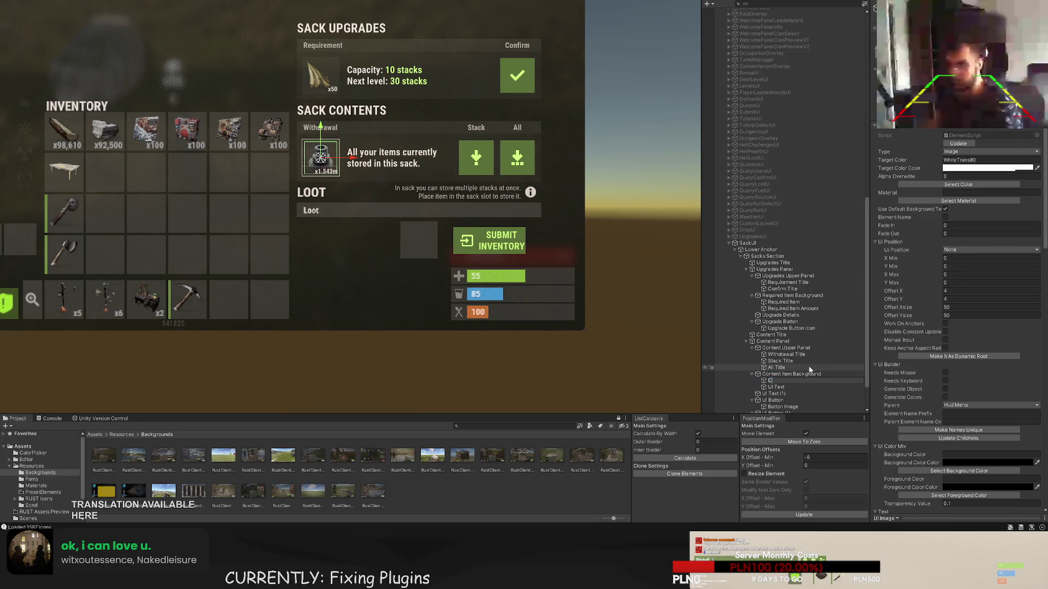
{"action": "type", "text": "ontent Item"}
{"action": "key", "text": "Return"}
- Name the two content texts 'Content Item Amount' and 'Content Item Hint'
{"action": "key", "text": "Down"}
{"action": "key", "text": "F2"}
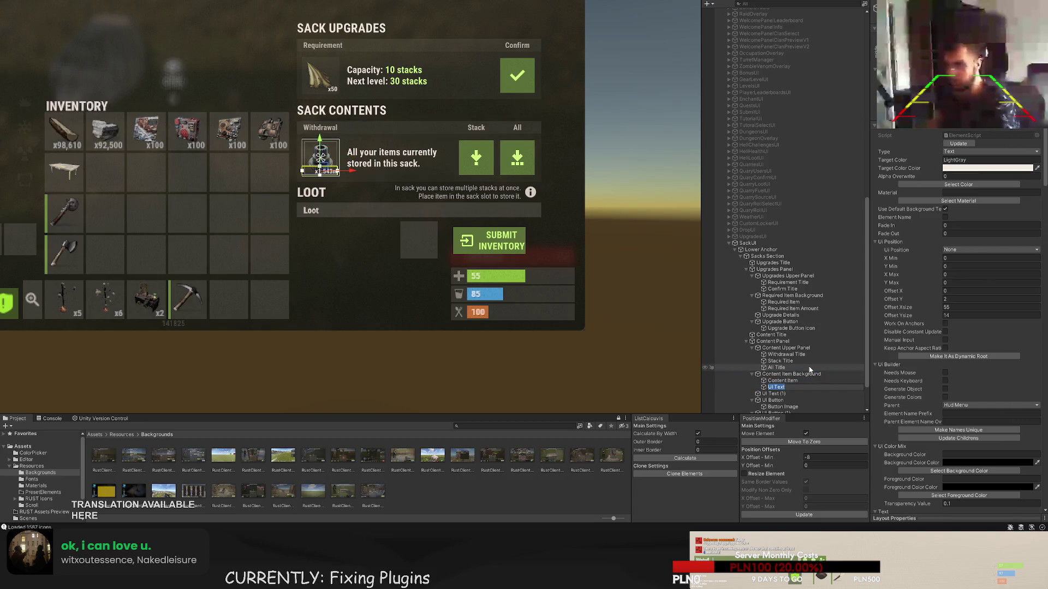
{"action": "type", "text": "Content ITem"}
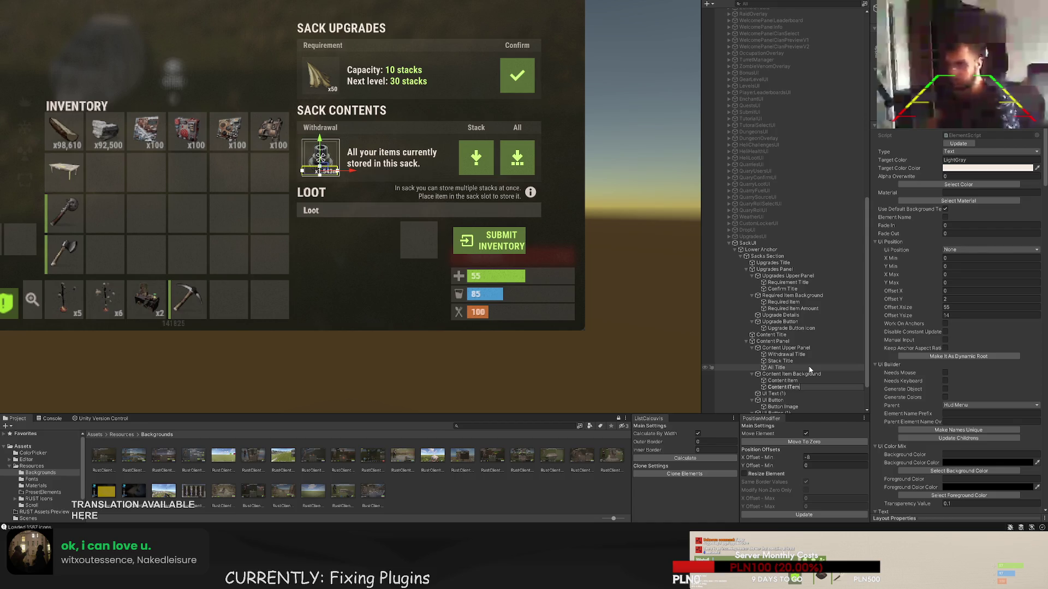
{"action": "key", "text": "BackSpace"}
{"action": "type", "text": "tem Amount"}
{"action": "key", "text": "Return"}
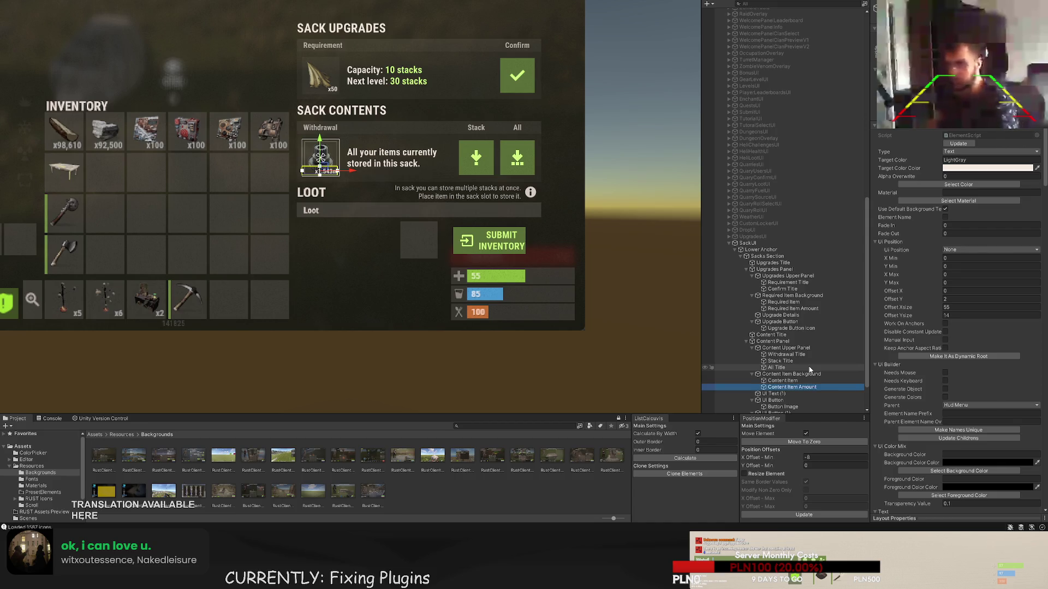
{"action": "key", "text": "Down"}
{"action": "key", "text": "F2"}
{"action": "type", "text": "Content Item Hi"}
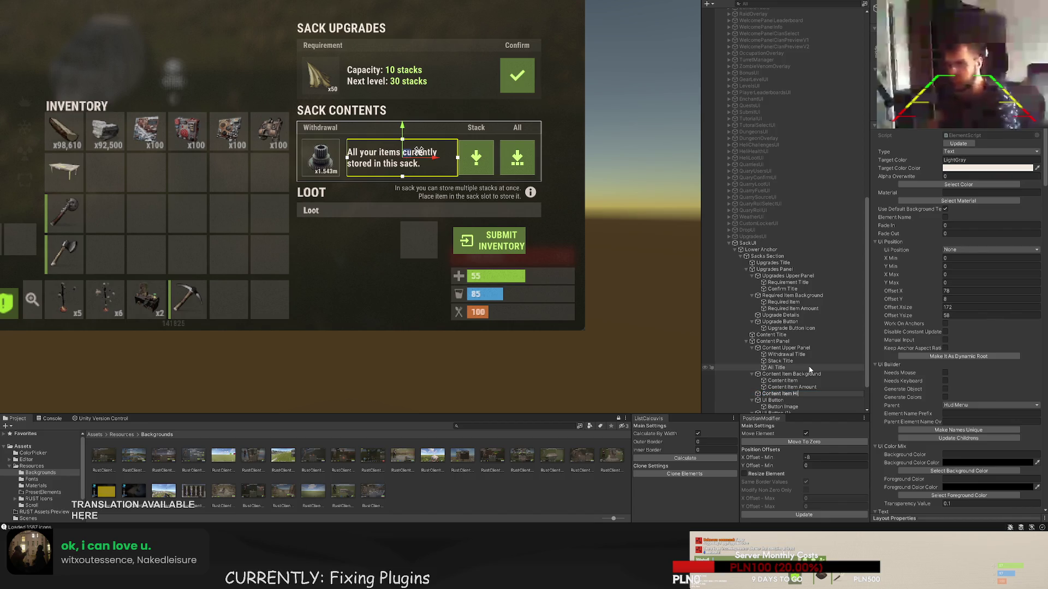
{"action": "type", "text": "nt"}
{"action": "key", "text": "Return"}
{"action": "key", "text": "Down"}
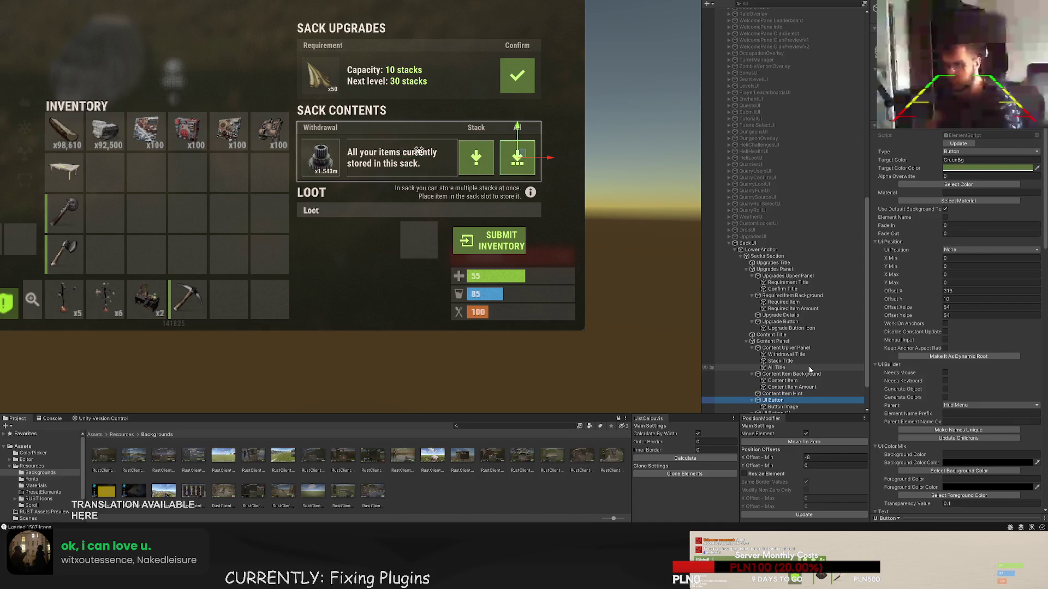
- Move the Stack button above the other button; name it 'Stack Button' with 'Stack Button Icon'
{"action": "scroll", "coordinate": [788, 400], "scroll_direction": "down", "scroll_amount": 2}
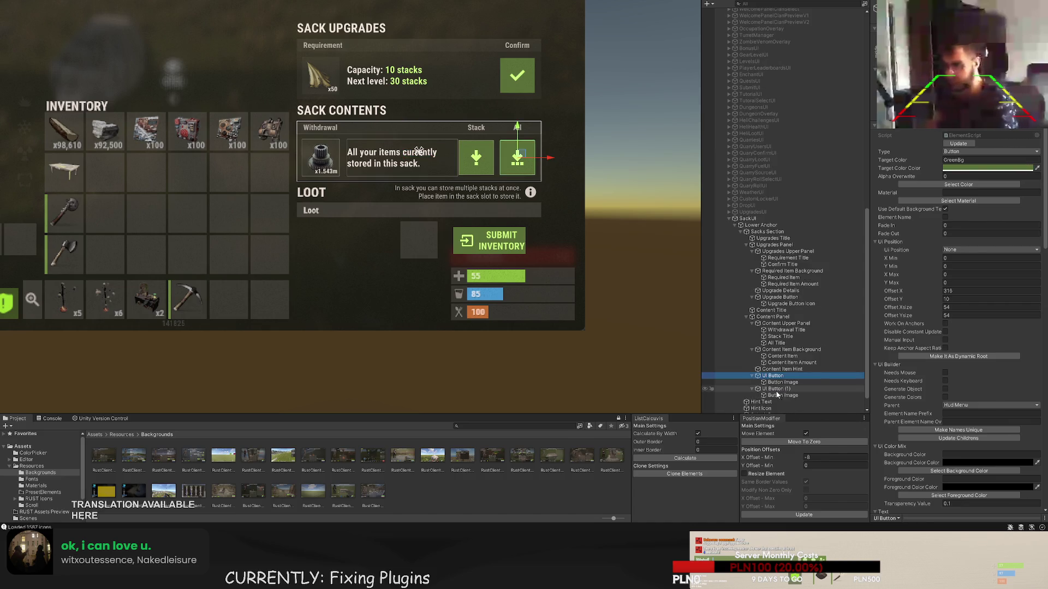
{"action": "left_click_drag", "start_coordinate": [777, 389], "coordinate": [771, 374]}
{"action": "left_click", "coordinate": [772, 382]}
{"action": "left_click", "coordinate": [770, 375]}
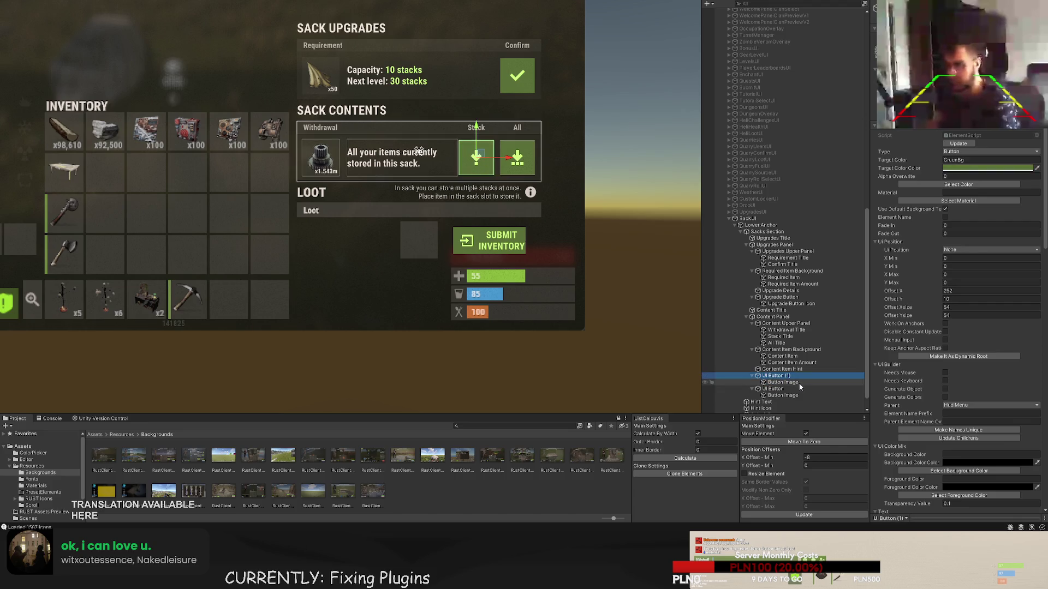
{"action": "key", "text": "F2"}
{"action": "type", "text": "Stack Butto"}
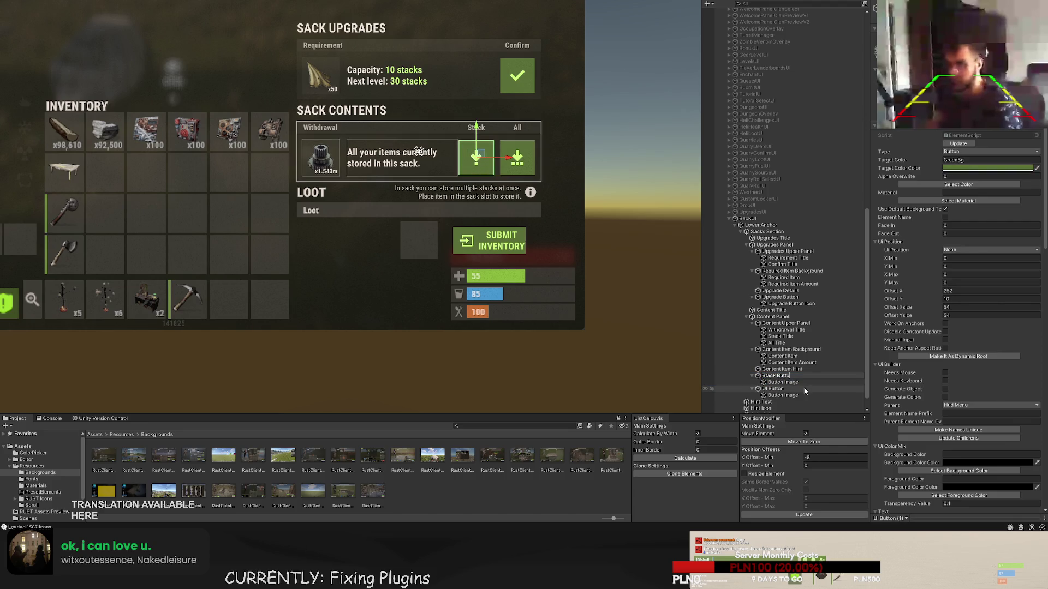
{"action": "type", "text": "n"}
{"action": "key", "text": "Return"}
{"action": "key", "text": "Down"}
{"action": "key", "text": "F2"}
{"action": "type", "text": "Stac"}
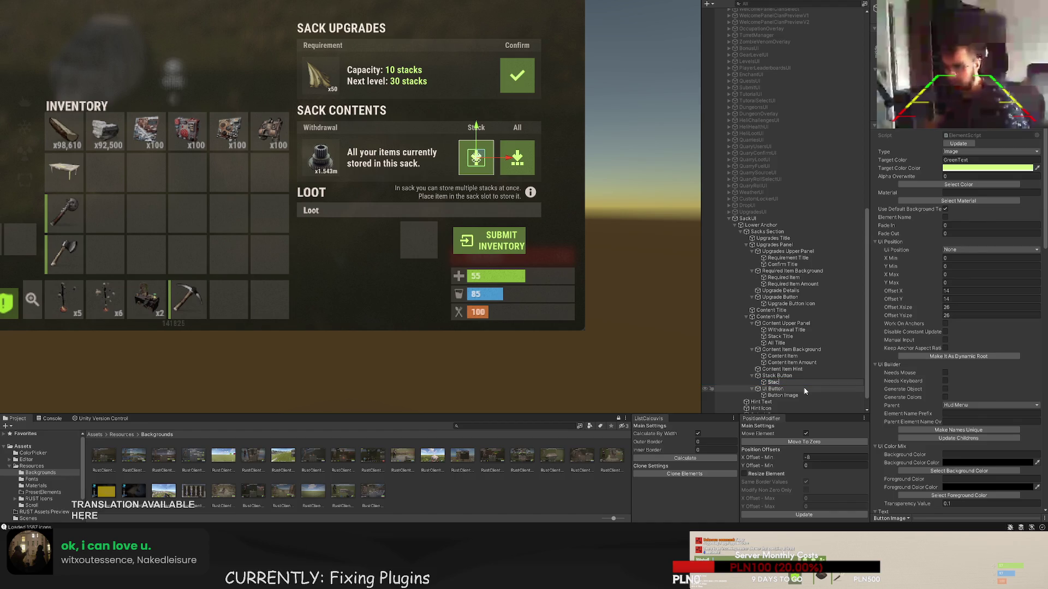
{"action": "type", "text": "k Bu"}
{"action": "type", "text": "tton Icon"}
{"action": "key", "text": "Return"}
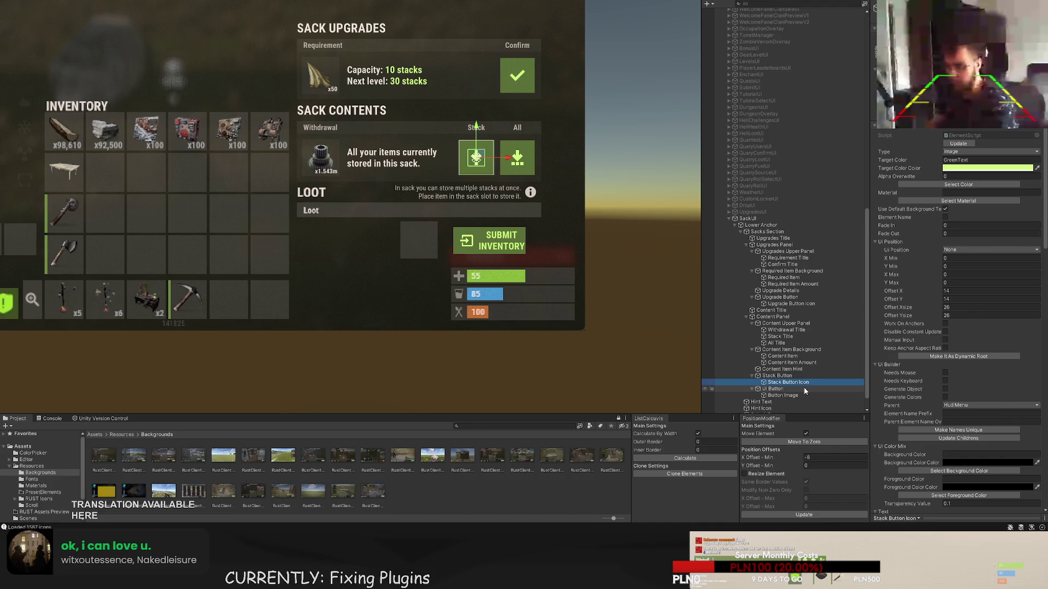
- Name the remaining button 'All Button' and its icon 'All Button Icon'
{"action": "key", "text": "Down"}
{"action": "key", "text": "F2"}
{"action": "type", "text": "All Button"}
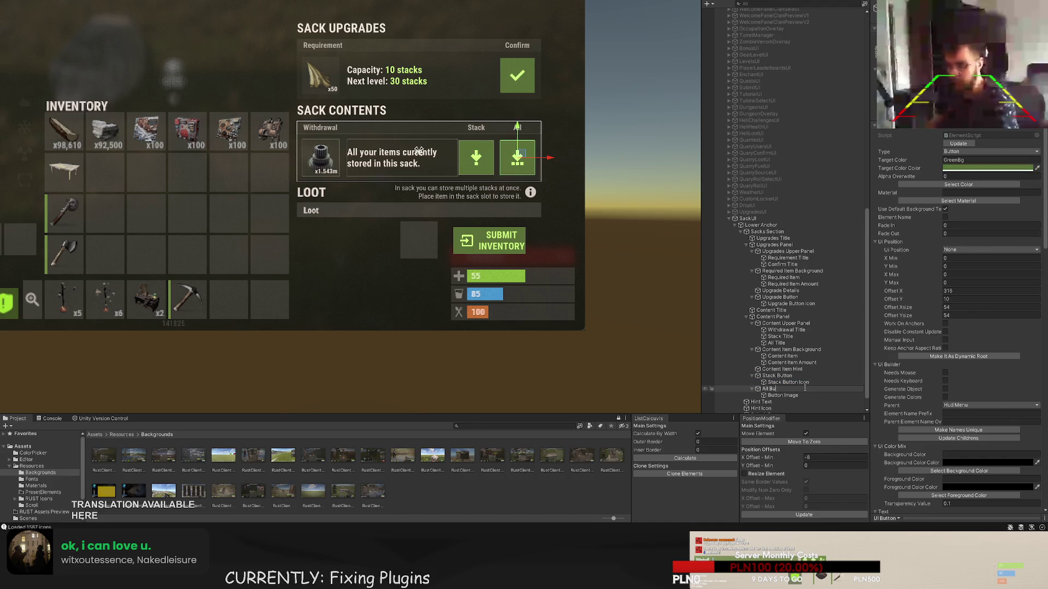
{"action": "key", "text": "Return"}
{"action": "key", "text": "Down"}
{"action": "key", "text": "F2"}
{"action": "type", "text": "All"}
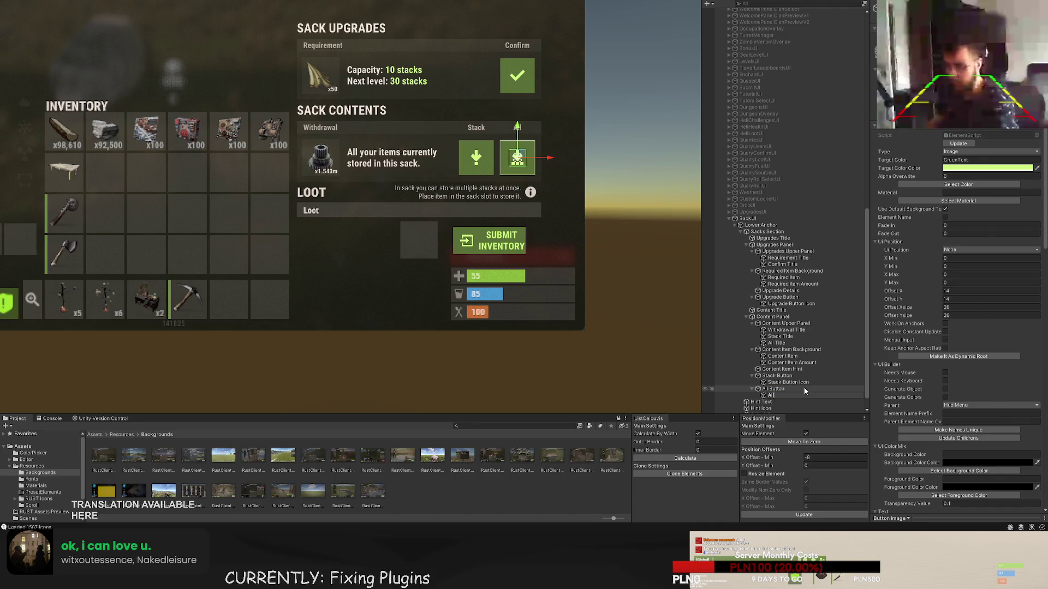
{"action": "type", "text": " Button Icon"}
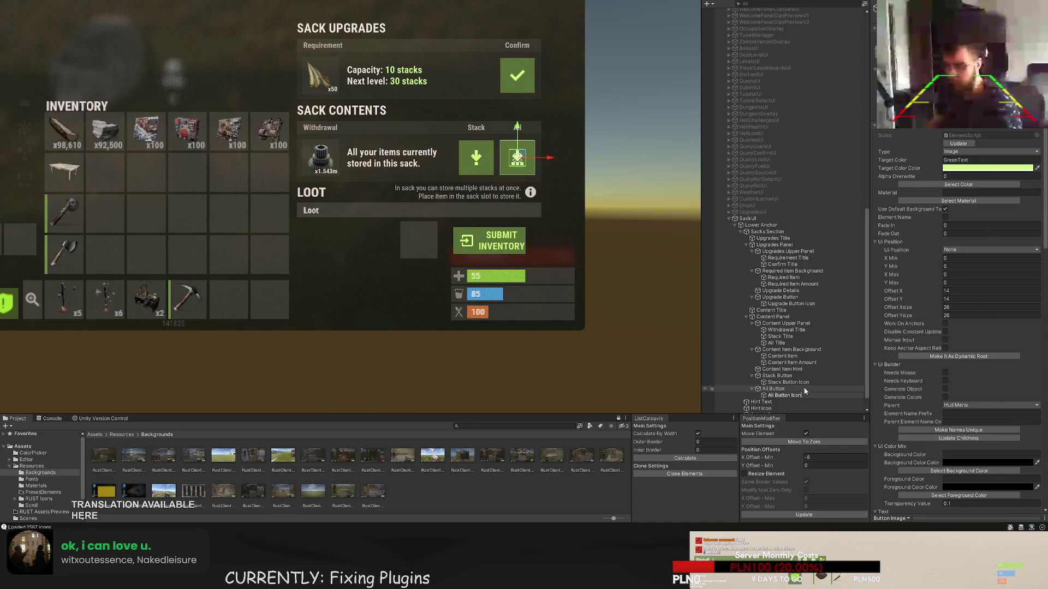
{"action": "key", "text": "Return"}
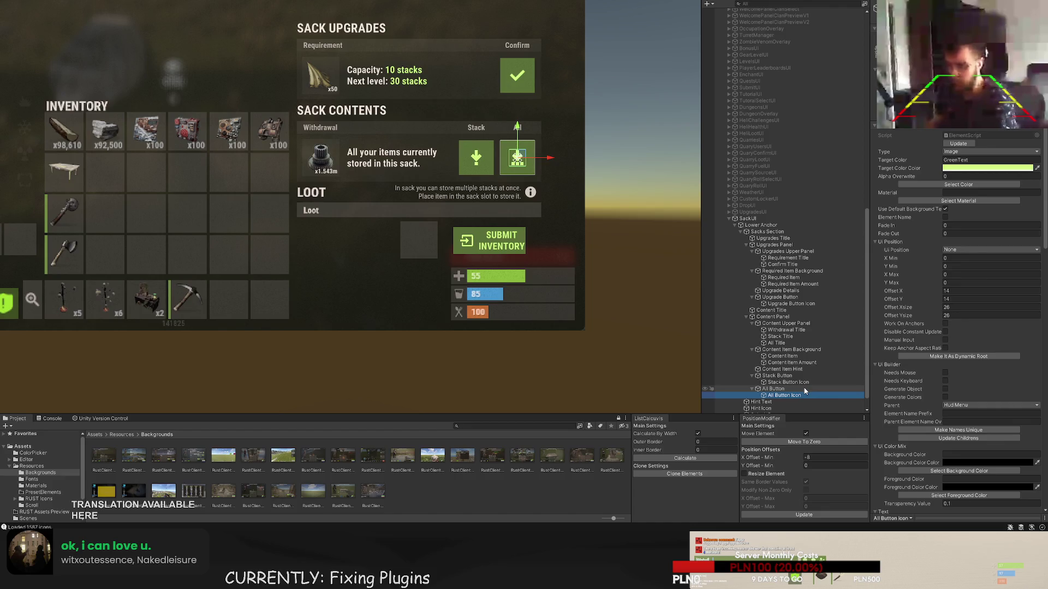
{"action": "scroll", "coordinate": [769, 363], "scroll_direction": "down", "scroll_amount": 1}
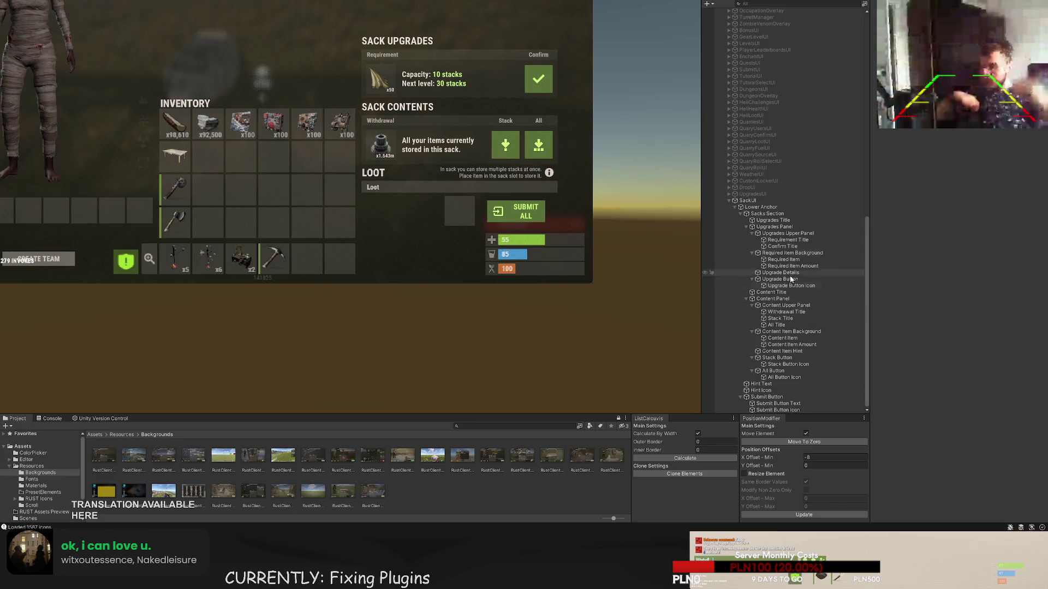
- On the SackUI root, set Element Name Prefix to 'SacksUI' and Parent Element Name to 'sacksUI'
{"action": "left_click", "coordinate": [747, 200]}
{"action": "left_click", "coordinate": [969, 369]}
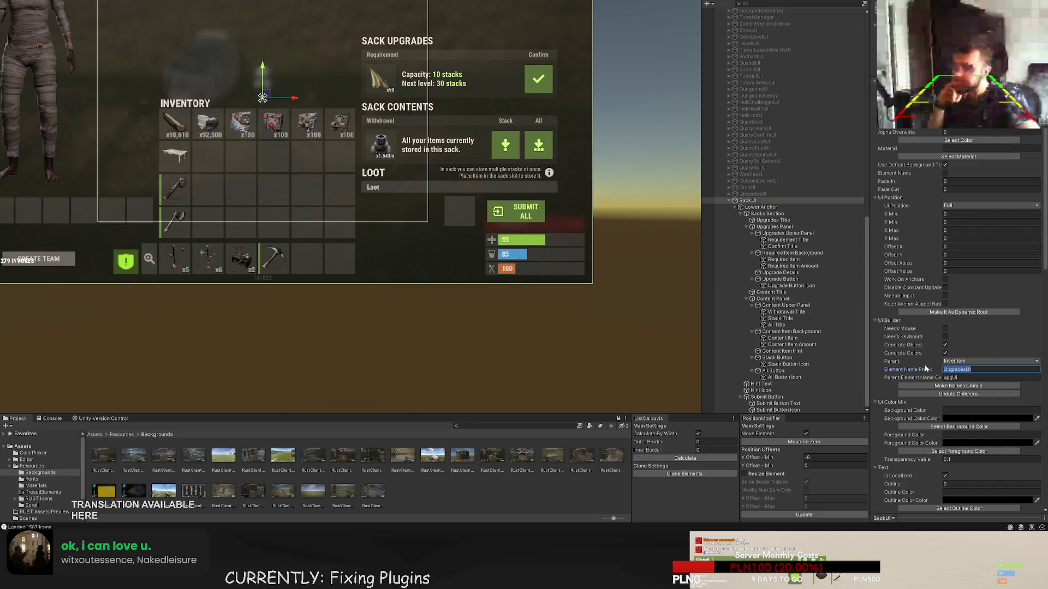
{"action": "type", "text": "SacksUI"}
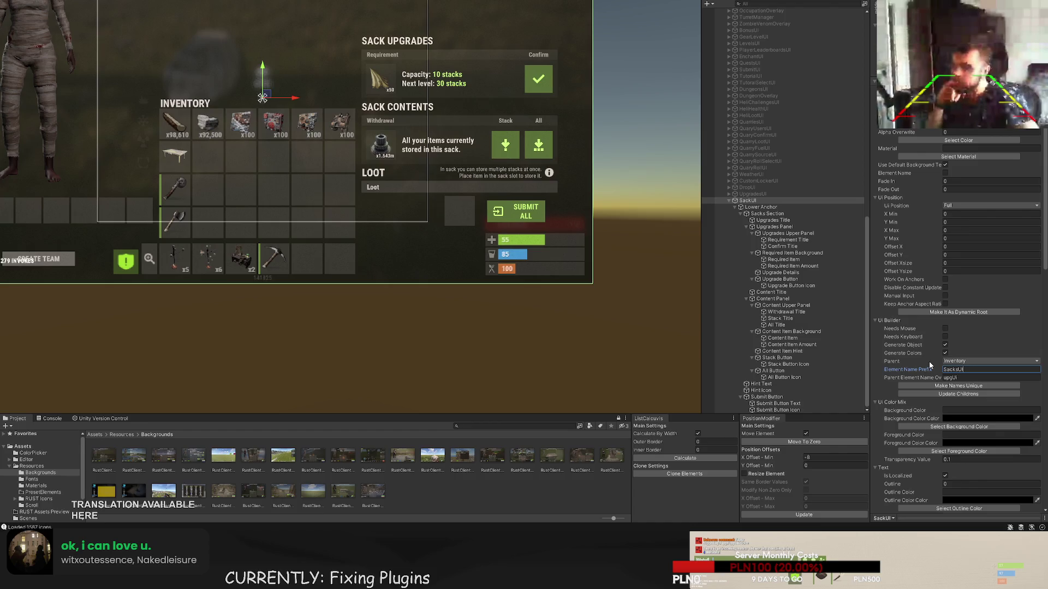
{"action": "key", "text": "Tab"}
{"action": "type", "text": "sacksUI"}
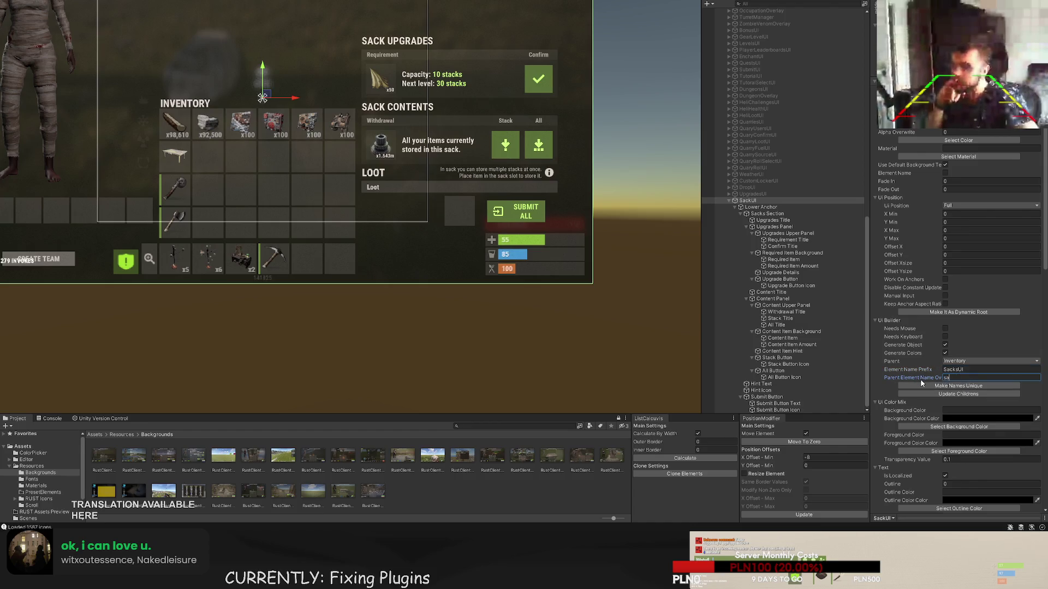
{"action": "scroll", "coordinate": [955, 355], "scroll_direction": "down", "scroll_amount": 10}
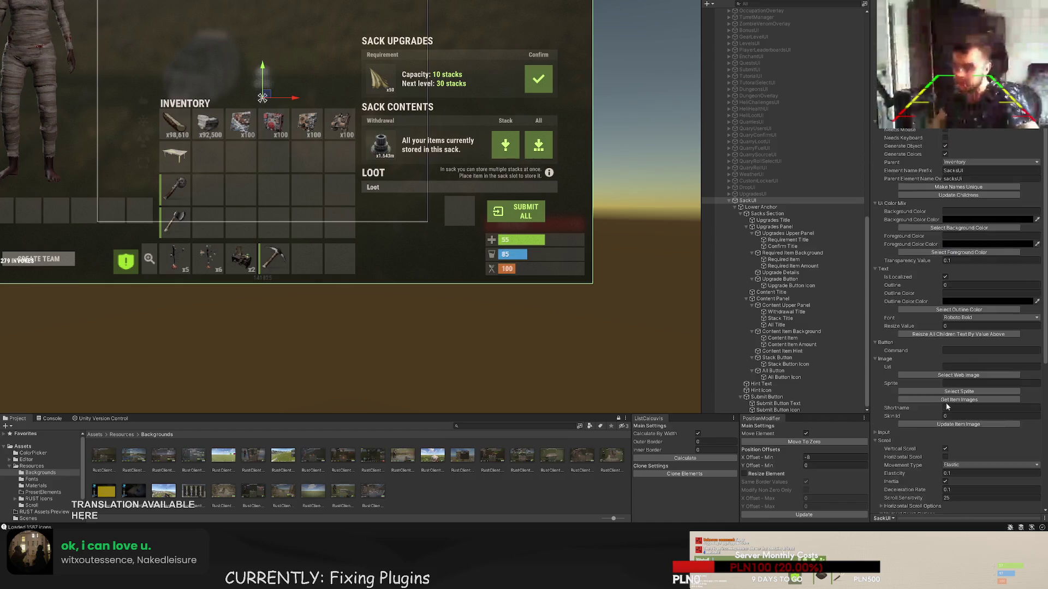
{"action": "left_click_drag", "start_coordinate": [602, 303], "coordinate": [594, 336]}
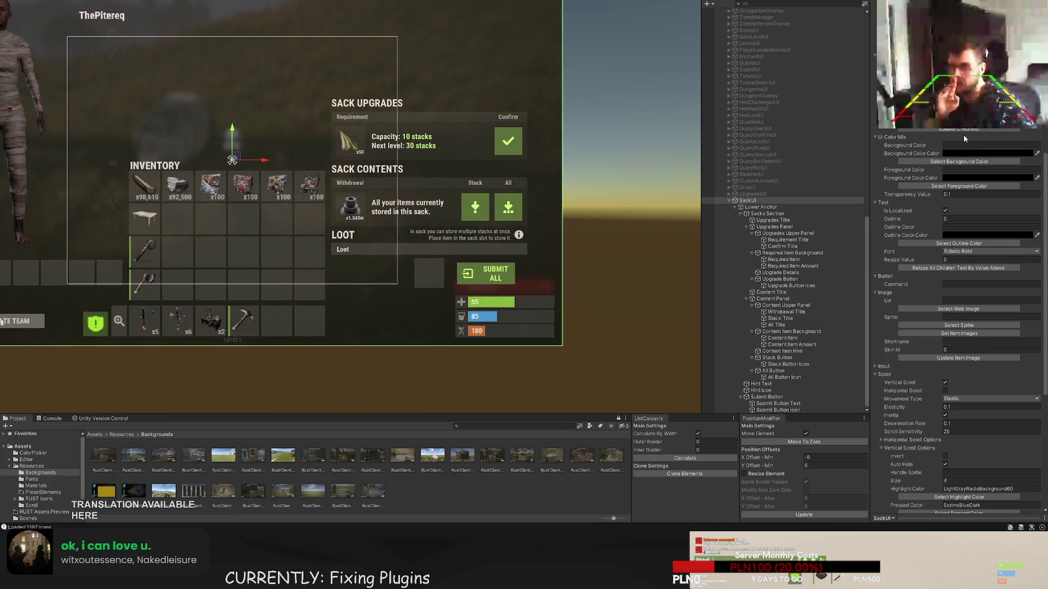
{"action": "scroll", "coordinate": [976, 305], "scroll_direction": "down", "scroll_amount": 8}
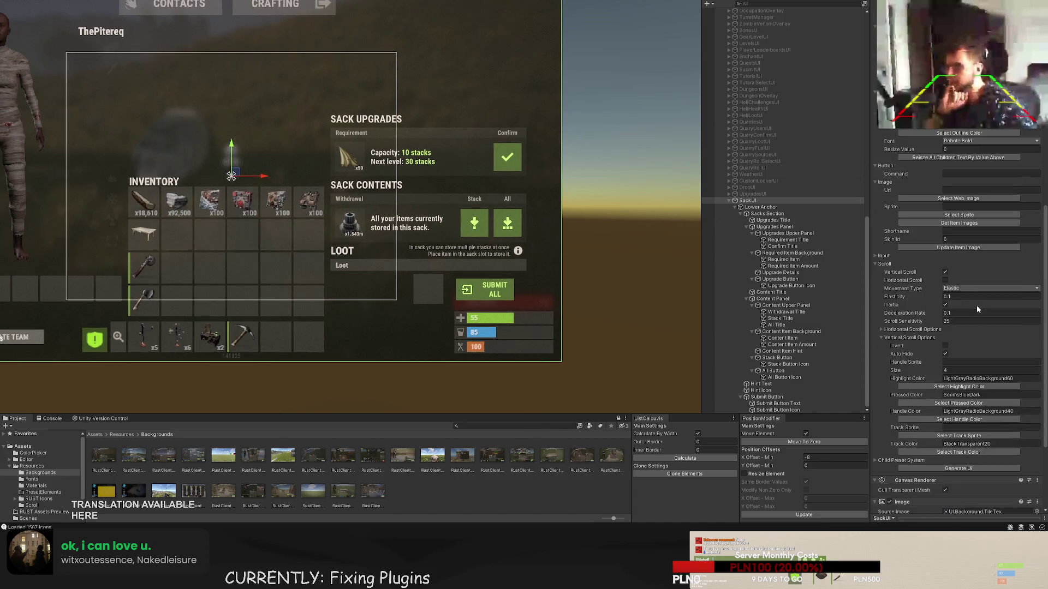
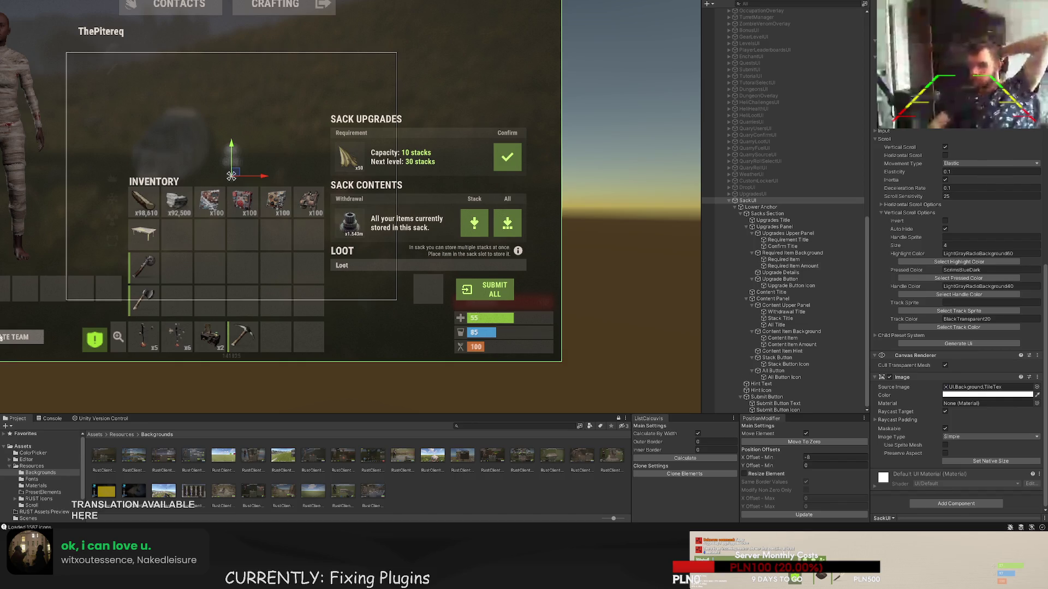
- Duplicate Background - SacksUI and rename the copy Background - ArtifactsUI
{"action": "scroll", "coordinate": [430, 235], "scroll_direction": "up", "scroll_amount": 2}
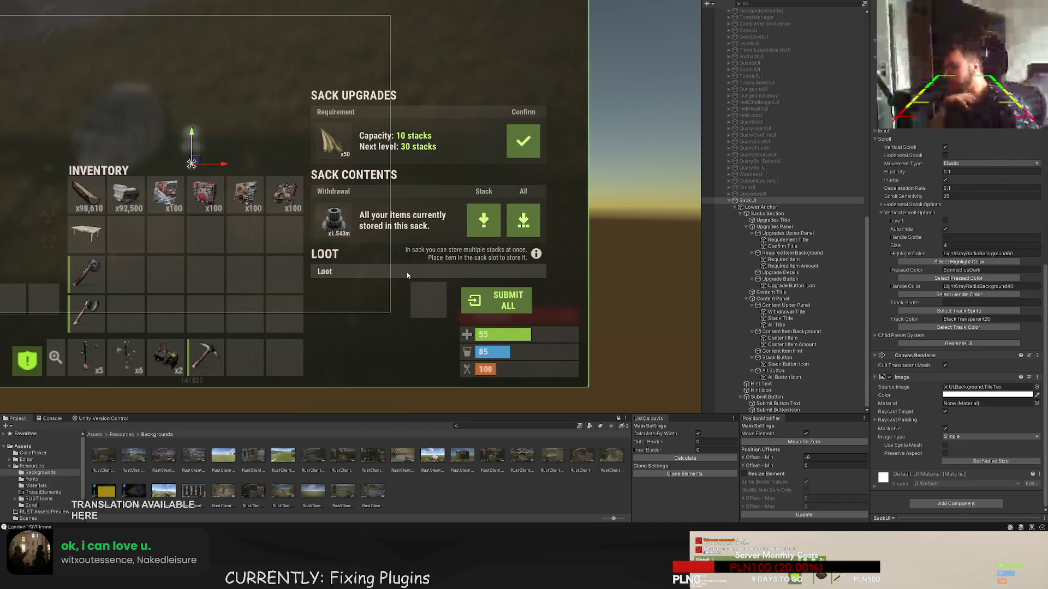
{"action": "scroll", "coordinate": [496, 221], "scroll_direction": "up", "scroll_amount": 2}
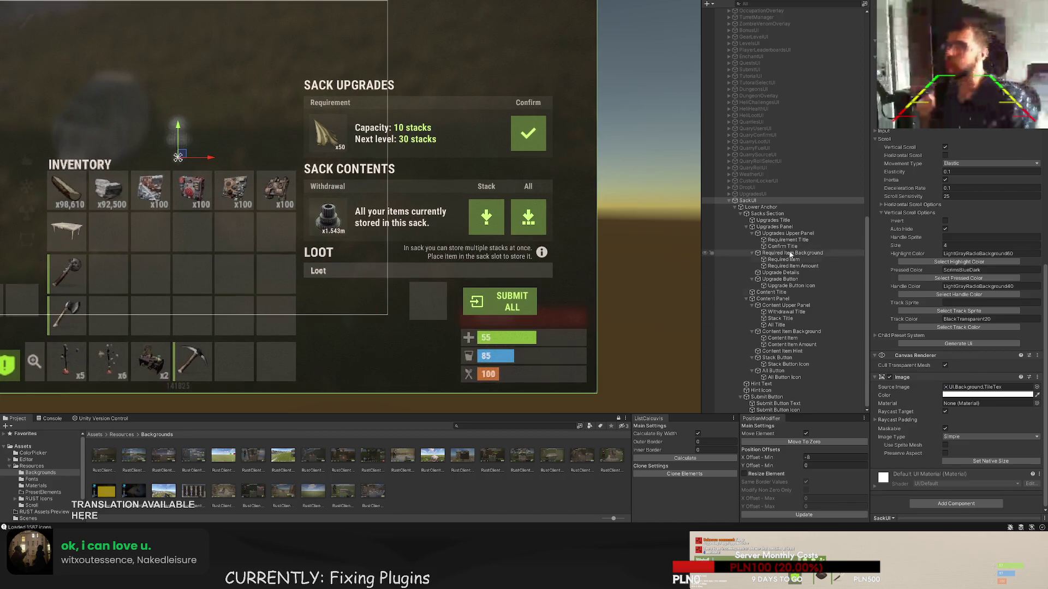
{"action": "left_click", "coordinate": [767, 214]}
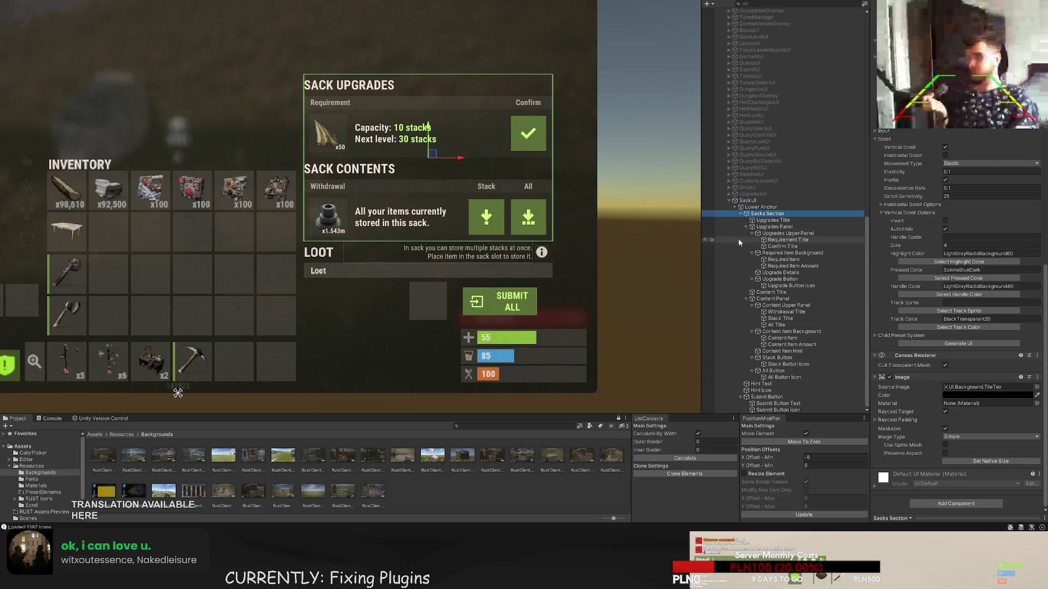
{"action": "scroll", "coordinate": [786, 244], "scroll_direction": "up", "scroll_amount": 5}
{"action": "scroll", "coordinate": [786, 244], "scroll_direction": "up", "scroll_amount": 10}
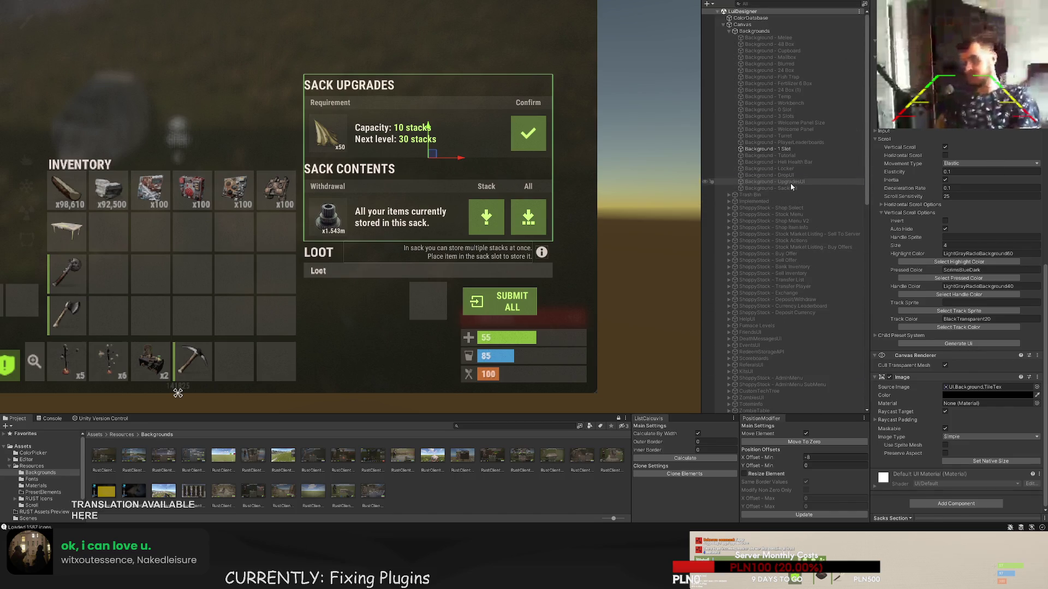
{"action": "left_click", "coordinate": [789, 188]}
{"action": "key", "text": "ctrl+d"}
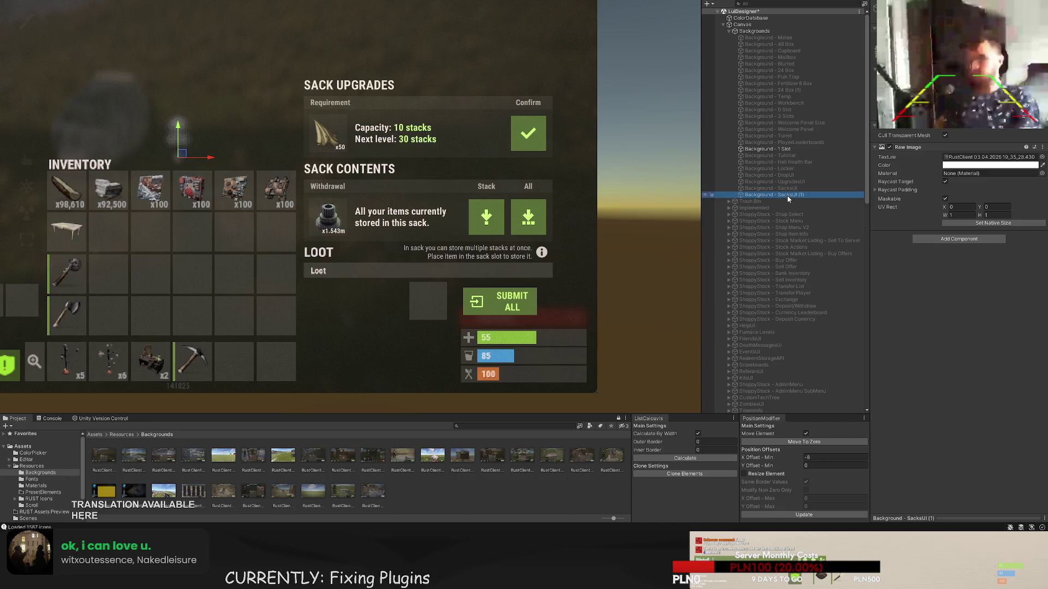
{"action": "key", "text": "BackSpace"}
{"action": "key", "text": "BackSpace"}
{"action": "key", "text": "BackSpace"}
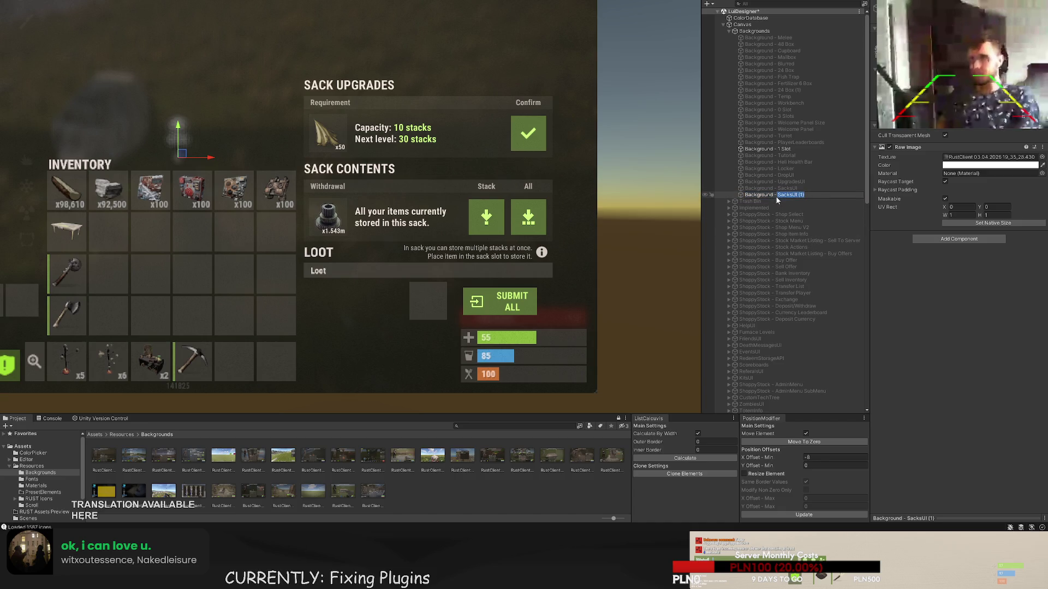
{"action": "type", "text": "Artif"}
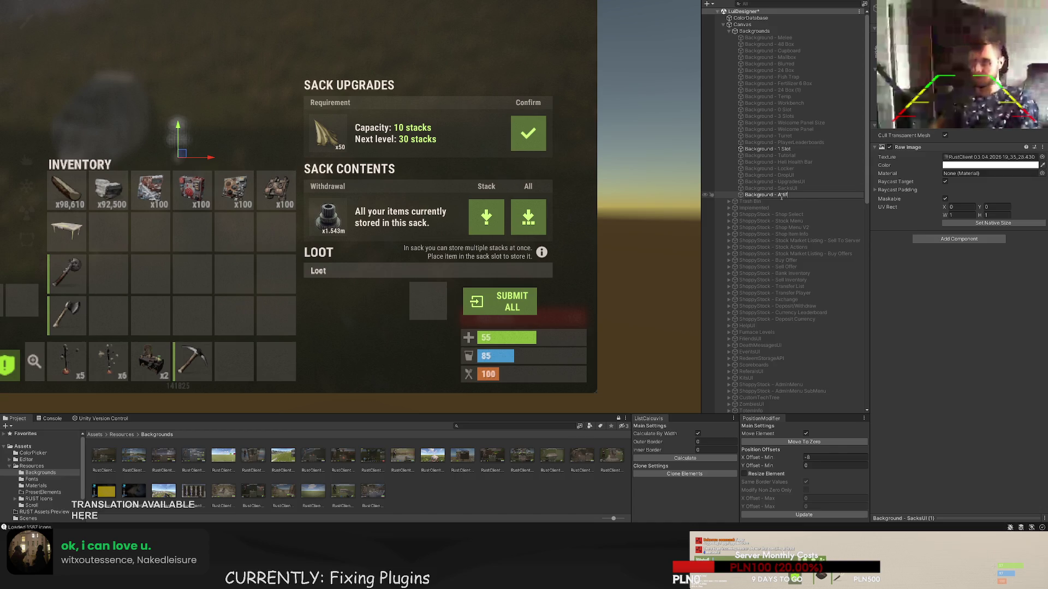
{"action": "type", "text": "actsUI"}
{"action": "key", "text": "Return"}
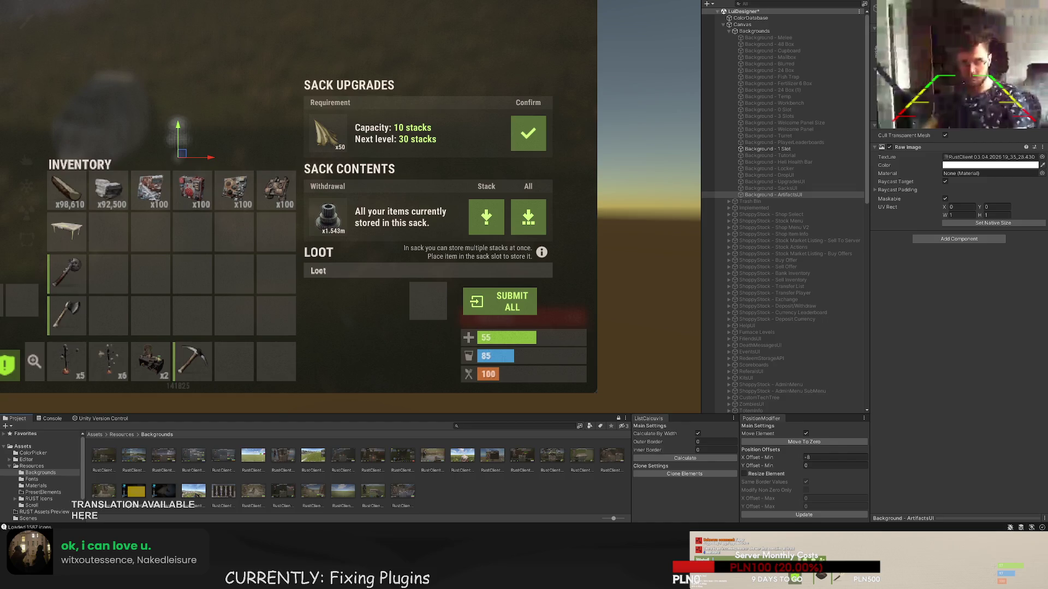
- Set the artifact screenshot's Filter Mode to Point and assign it as the backdrop's Raw Image texture
{"action": "left_click", "coordinate": [223, 456]}
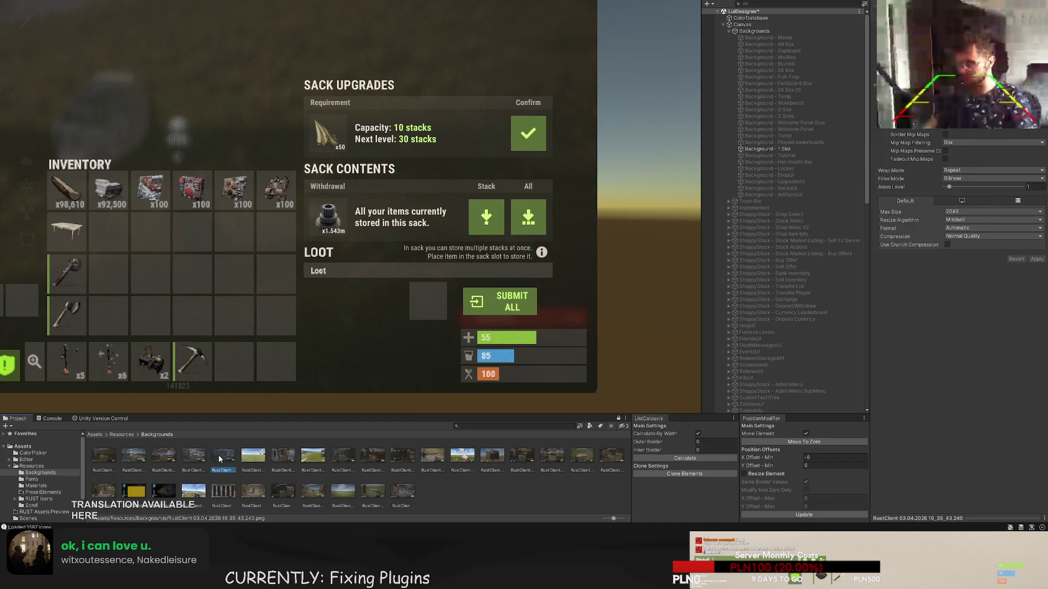
{"action": "left_click", "coordinate": [965, 178]}
{"action": "left_click", "coordinate": [967, 186]}
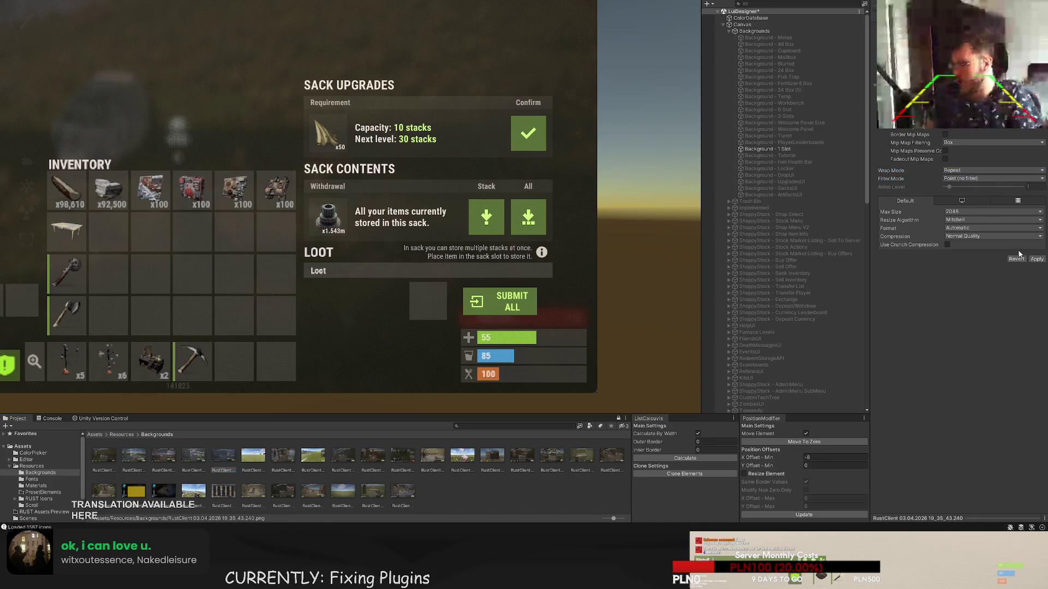
{"action": "left_click", "coordinate": [1036, 259]}
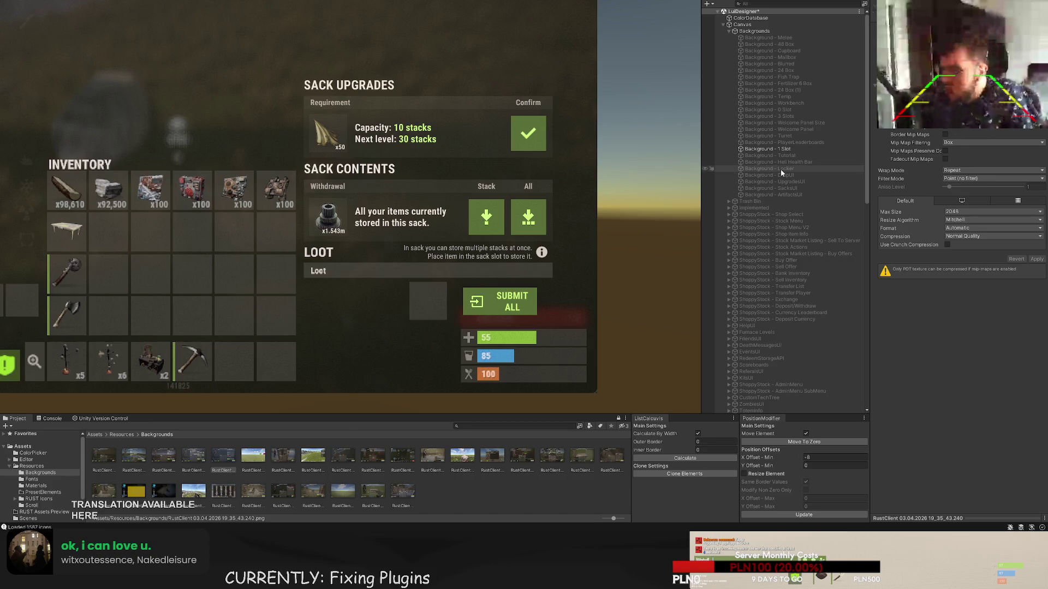
{"action": "left_click", "coordinate": [774, 195]}
{"action": "left_click_drag", "start_coordinate": [229, 448], "coordinate": [983, 158]}
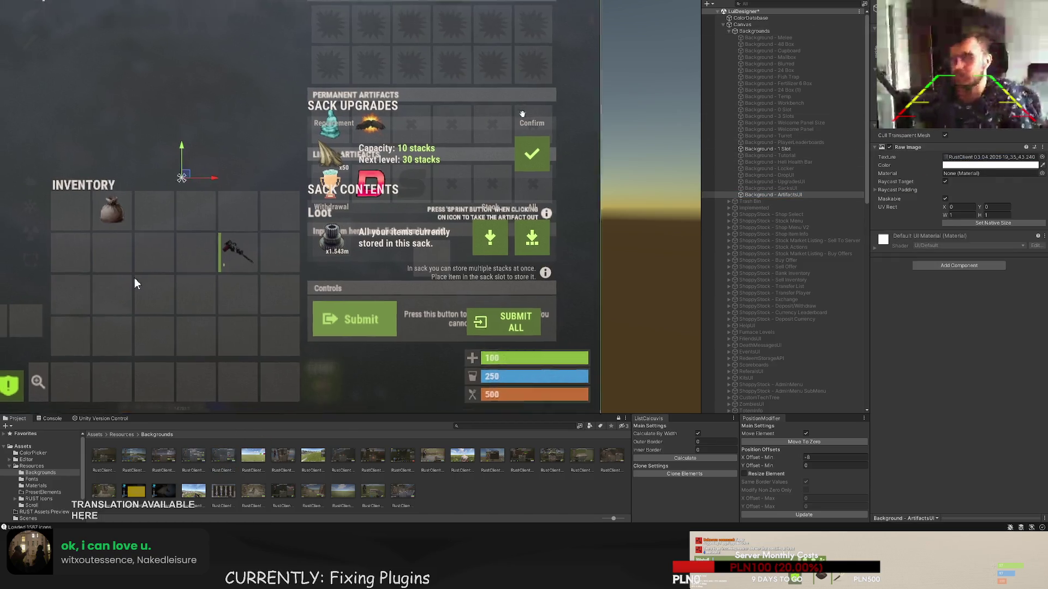
- Duplicate the SackUI element and rename the copy ArtifactsUI, leaving it selected
{"action": "scroll", "coordinate": [817, 344], "scroll_direction": "down", "scroll_amount": 10}
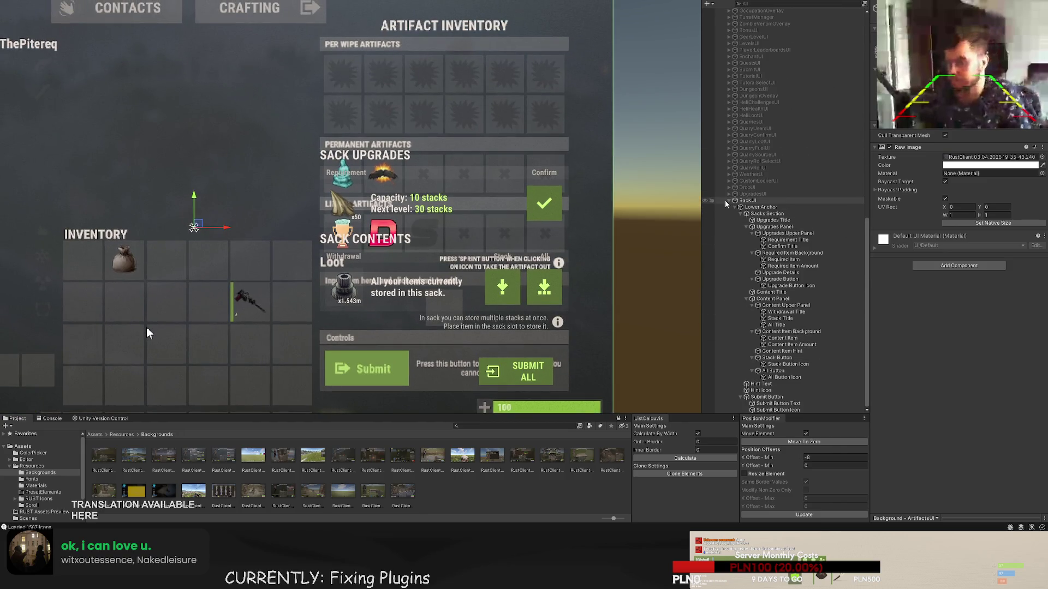
{"action": "left_click", "coordinate": [749, 203]}
{"action": "scroll", "coordinate": [742, 240], "scroll_direction": "up", "scroll_amount": 6}
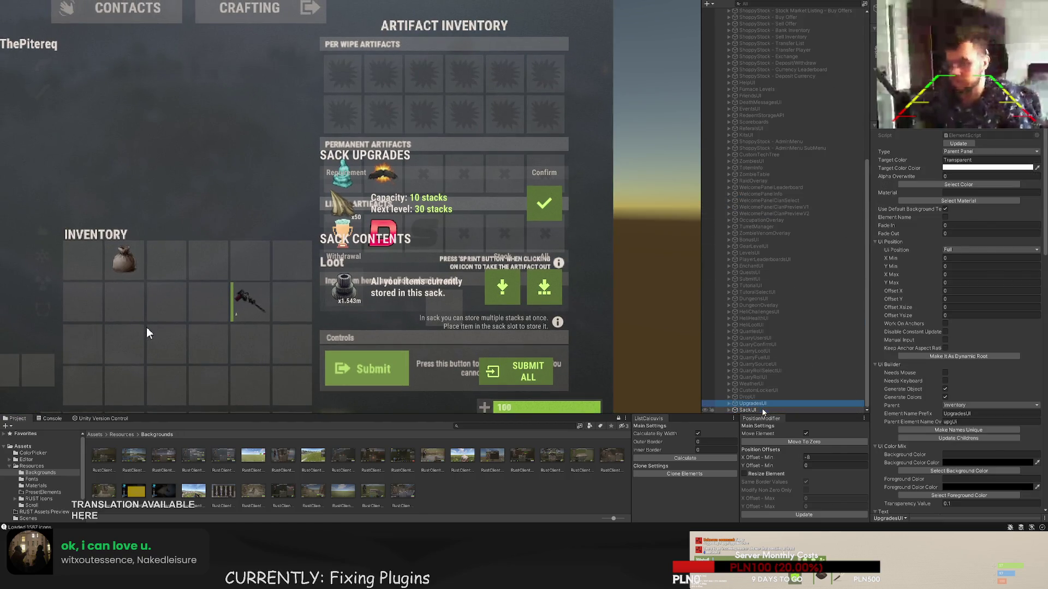
{"action": "key", "text": "ctrl+d"}
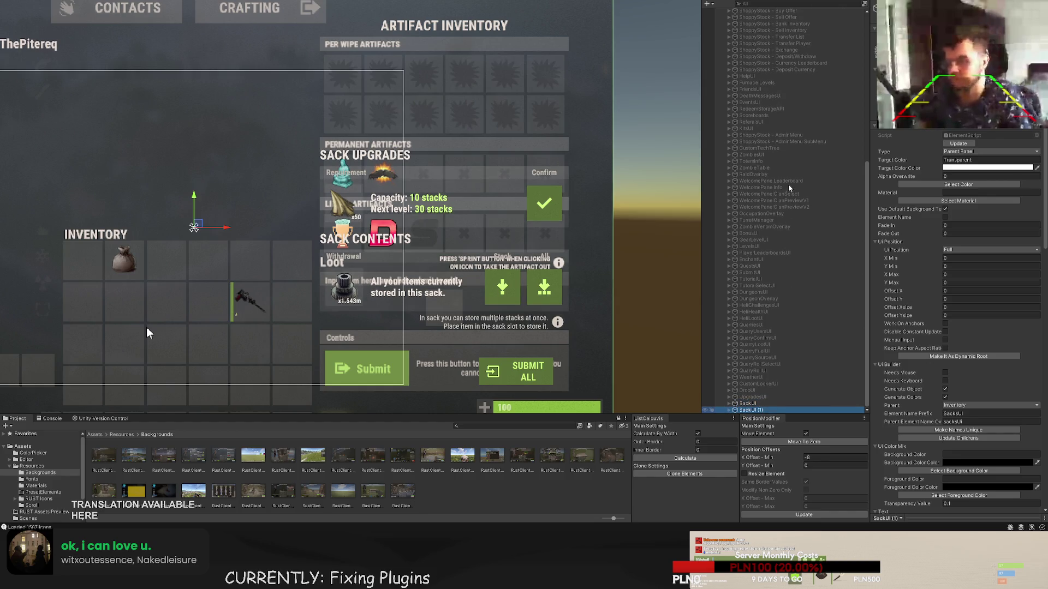
{"action": "key", "text": "F2"}
{"action": "type", "text": "Artifac"}
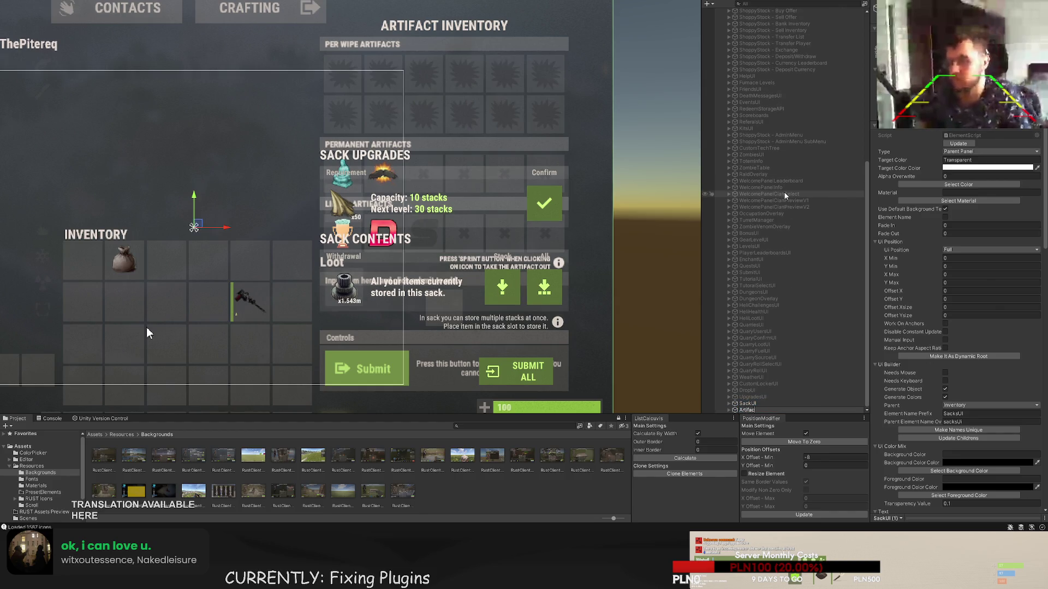
{"action": "type", "text": "tsUI"}
{"action": "key", "text": "Return"}
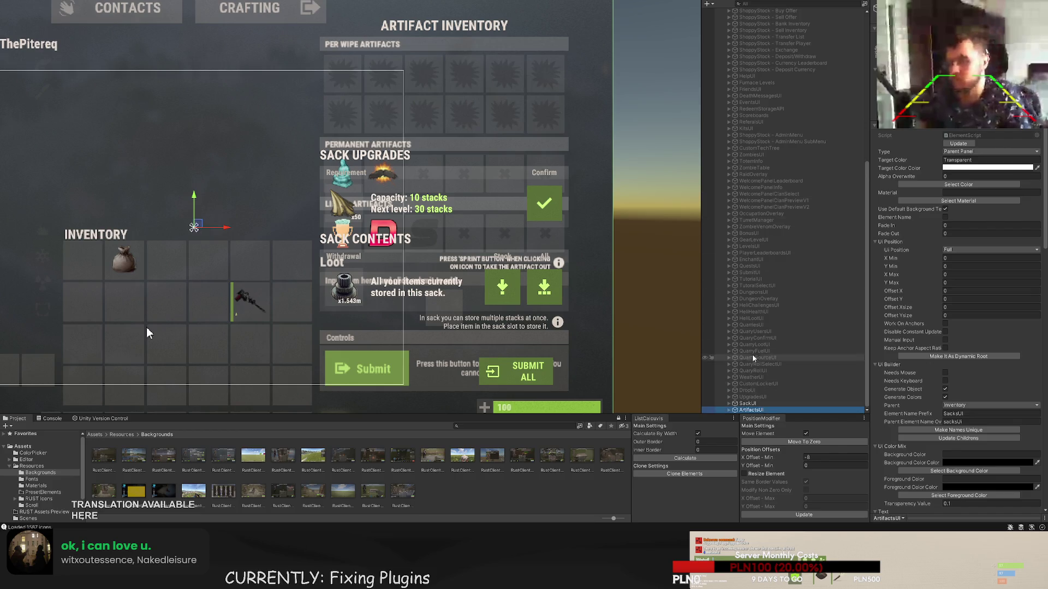
{"action": "left_click", "coordinate": [748, 403]}
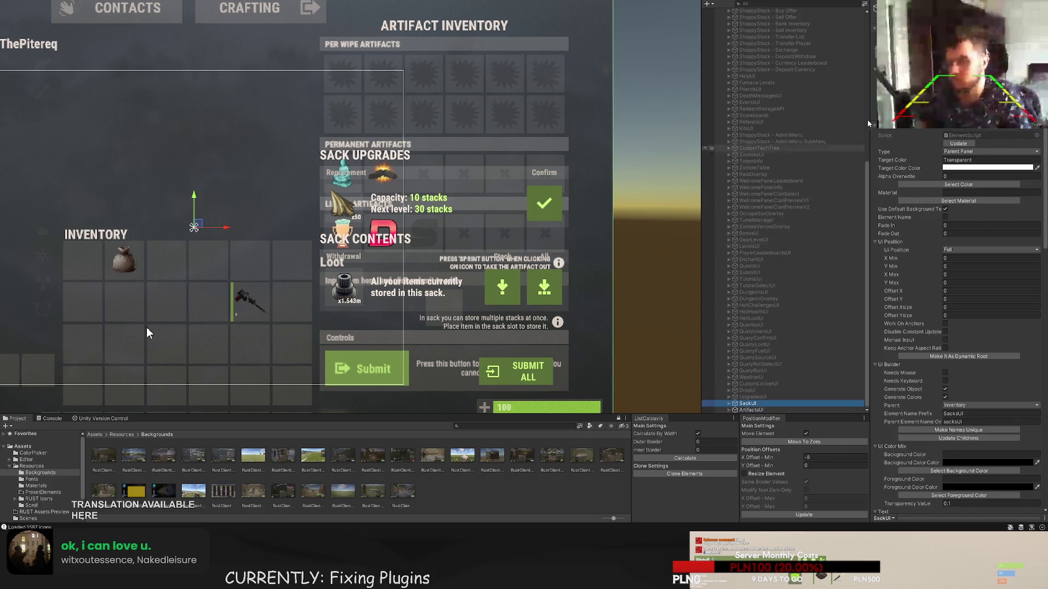
{"action": "left_click", "coordinate": [658, 167]}
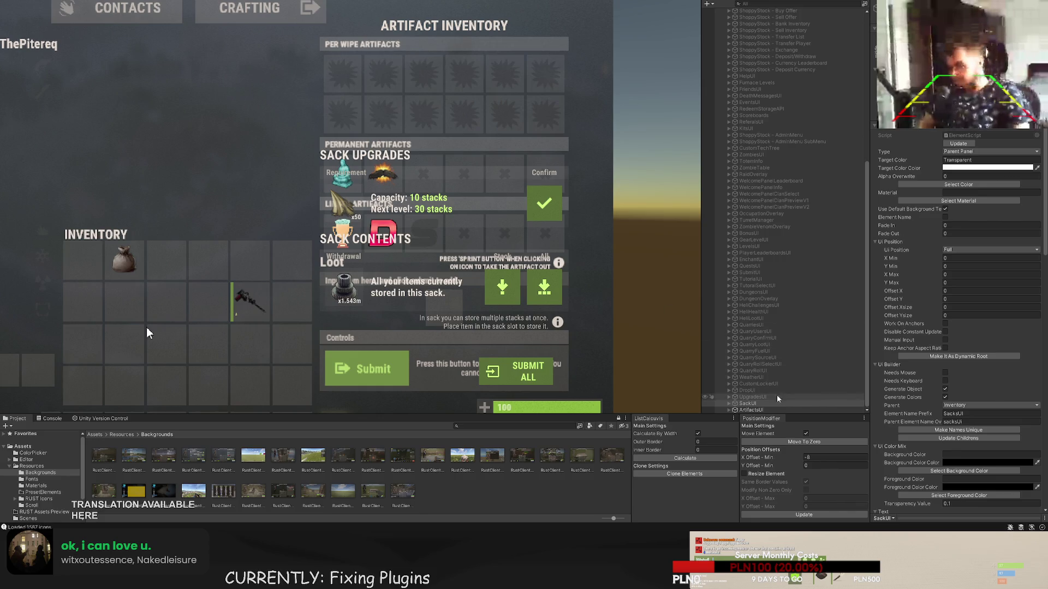
{"action": "left_click", "coordinate": [758, 409]}
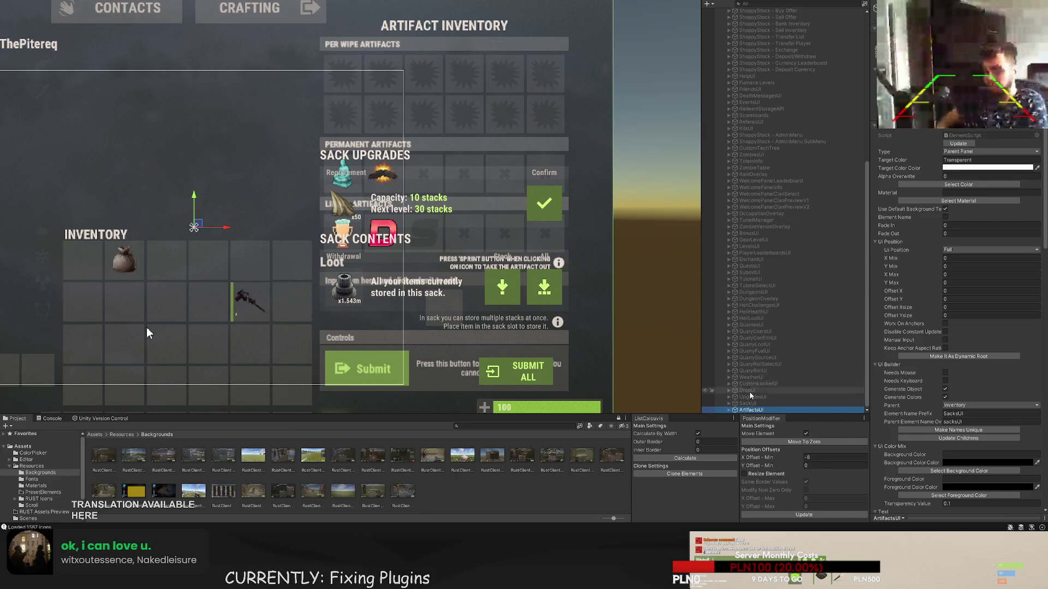
- Expand ArtifactsUI > Lower Anchor and delete the copied Sacks Section
{"action": "left_click", "coordinate": [729, 410]}
{"action": "left_click", "coordinate": [752, 411]}
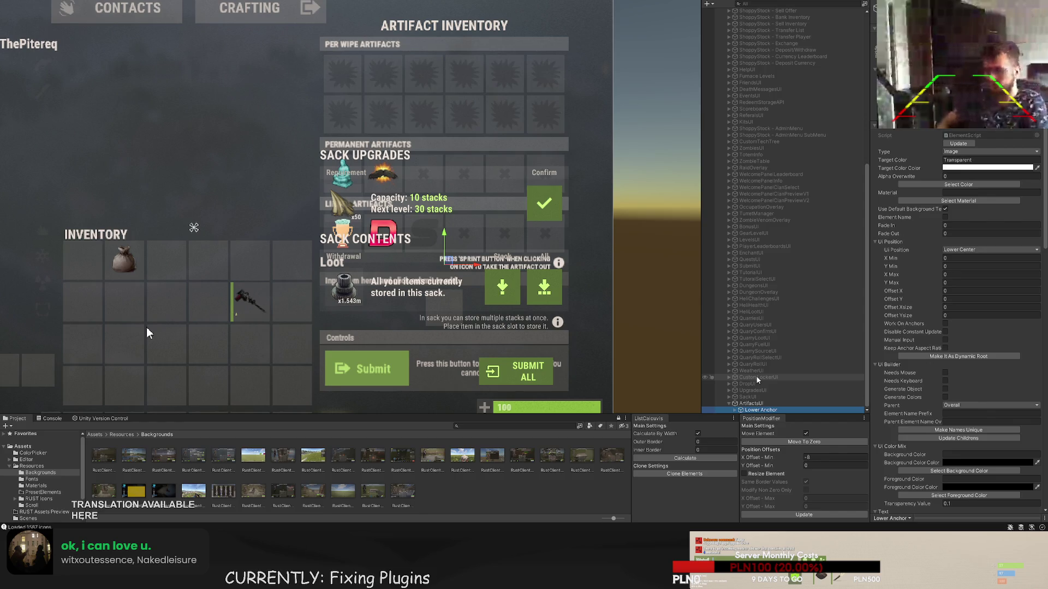
{"action": "left_click", "coordinate": [748, 405]}
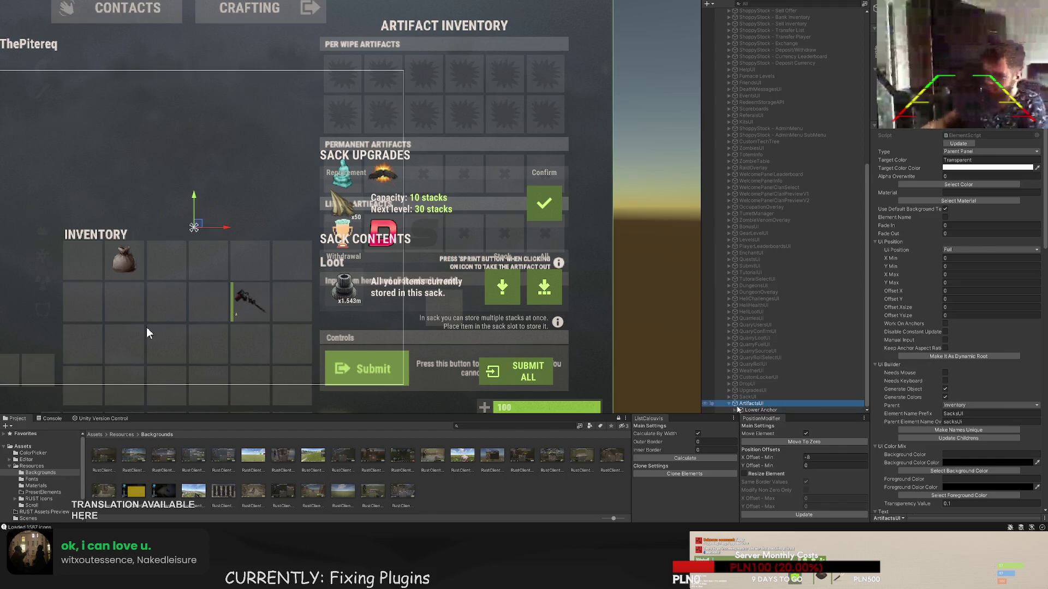
{"action": "key", "text": "Left"}
{"action": "key", "text": "Right"}
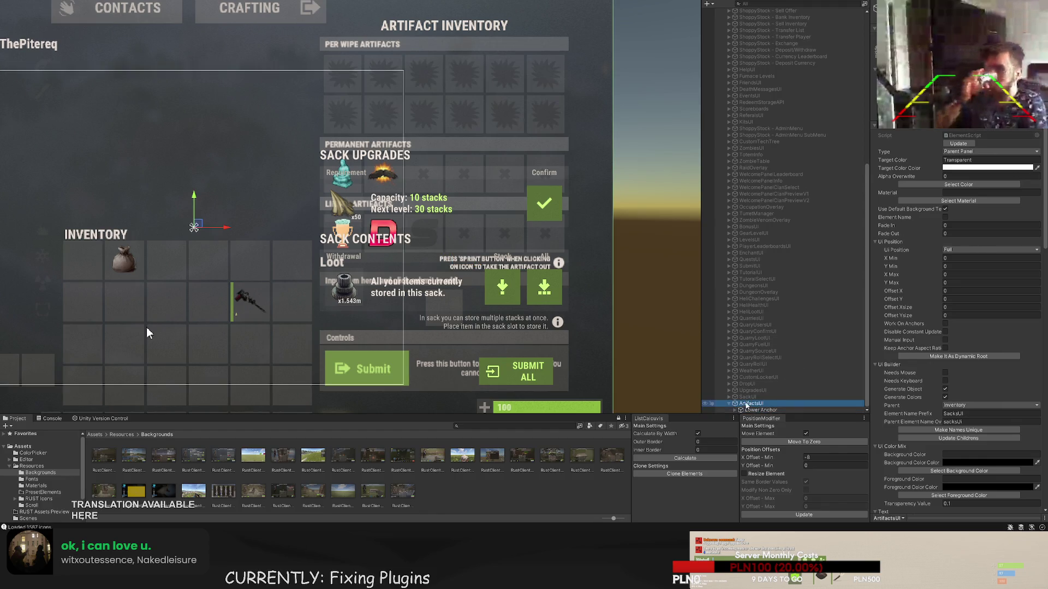
{"action": "key", "text": "Down"}
{"action": "key", "text": "Right"}
{"action": "key", "text": "Down"}
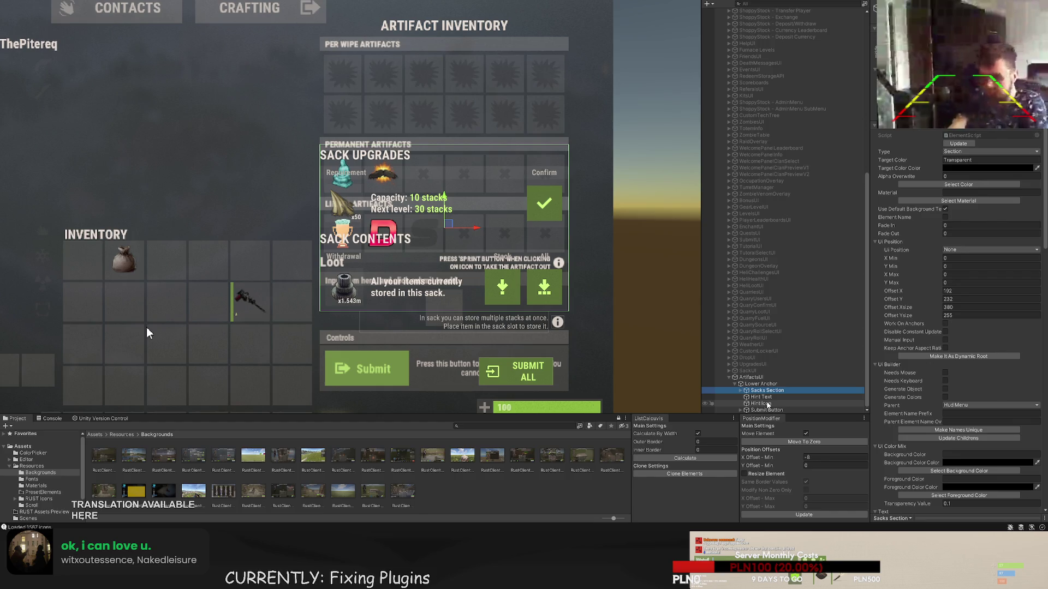
{"action": "key", "text": "Delete"}
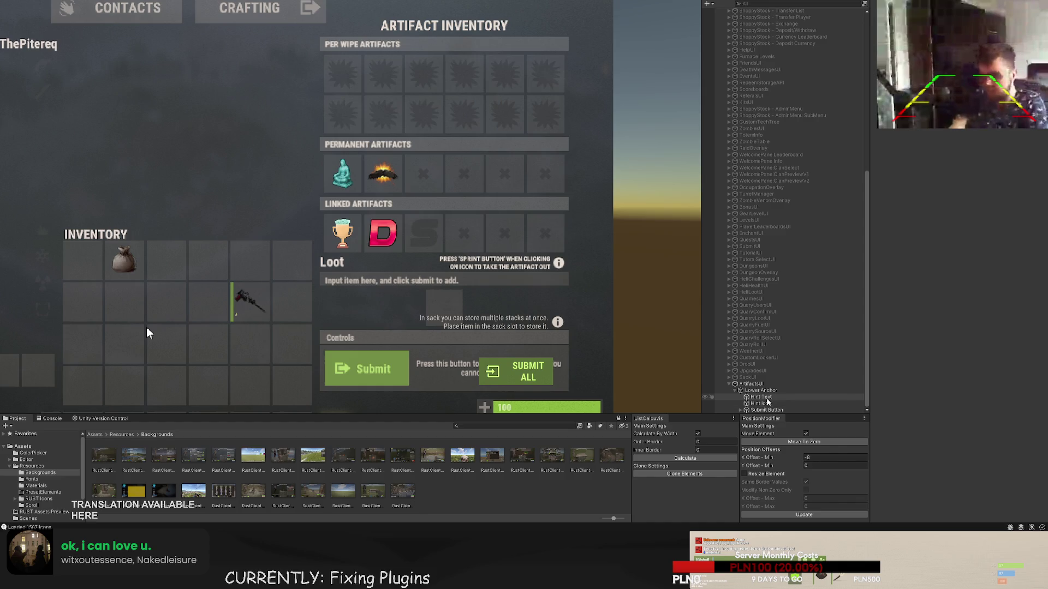
- Rewrite the hint text as the sprint-button line about taking artifacts out
{"action": "left_click", "coordinate": [766, 397]}
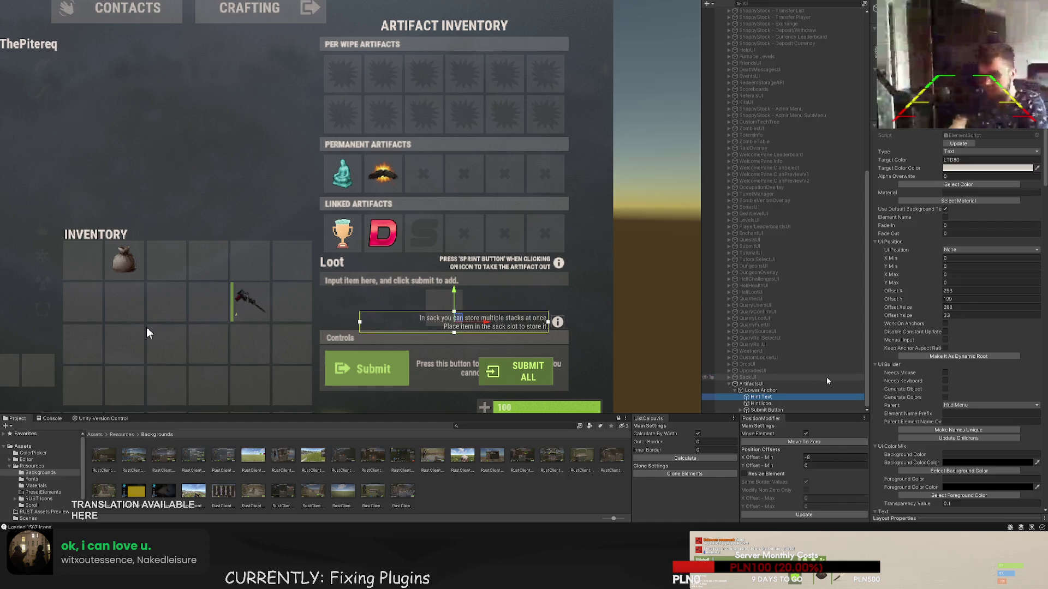
{"action": "scroll", "coordinate": [931, 404], "scroll_direction": "down", "scroll_amount": 10}
{"action": "scroll", "coordinate": [932, 404], "scroll_direction": "down", "scroll_amount": 10}
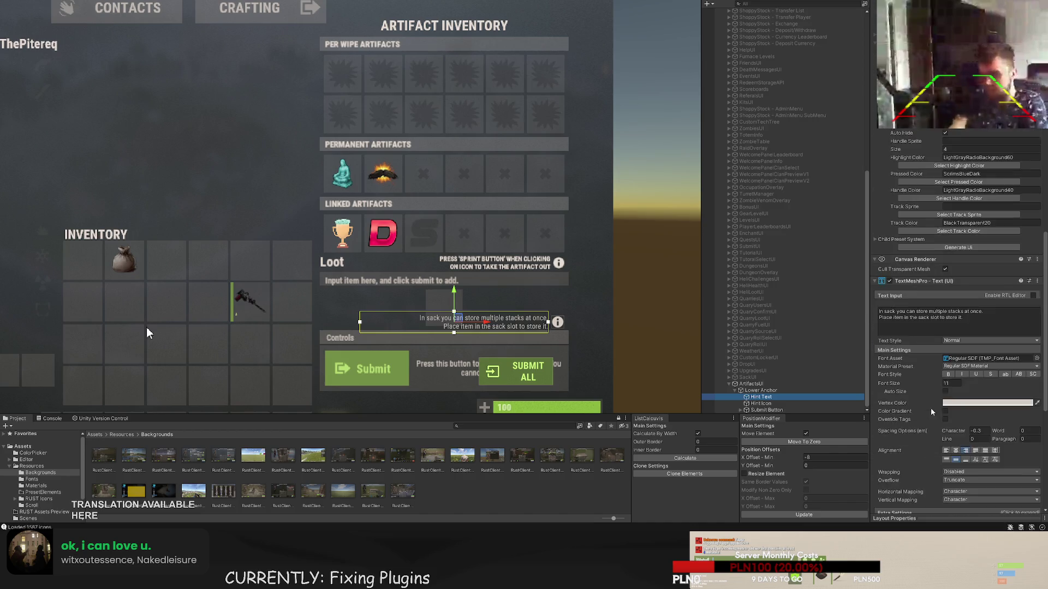
{"action": "left_click", "coordinate": [928, 317]}
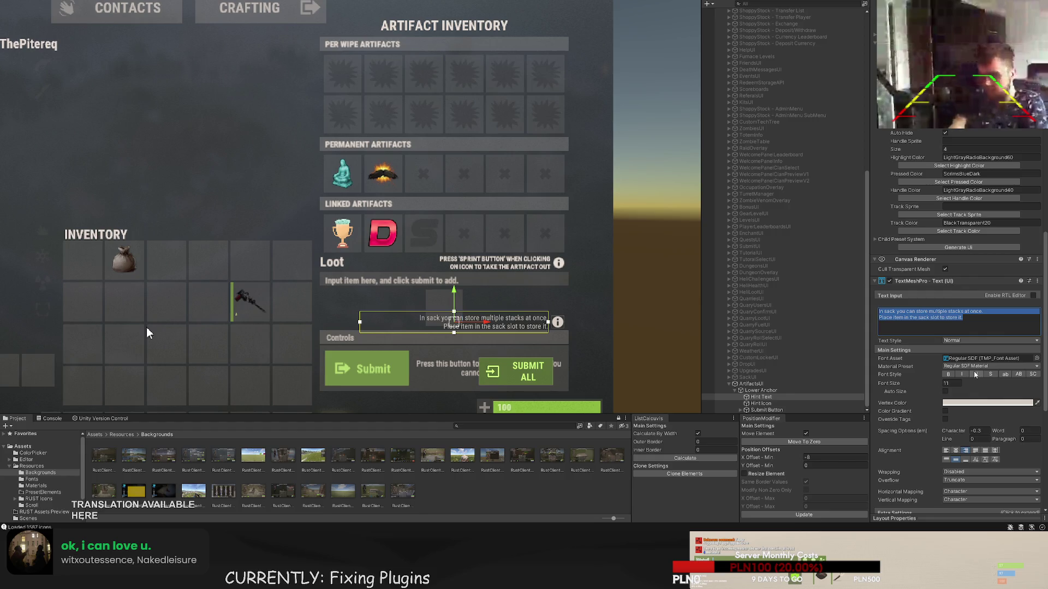
{"action": "type", "text": "Press "}
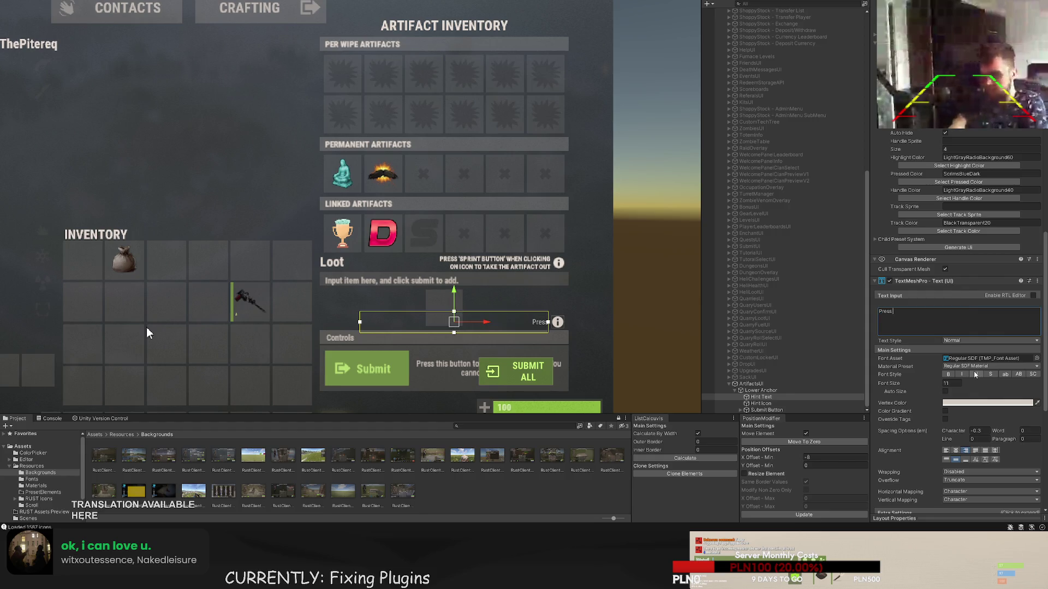
{"action": "type", "text": "\""}
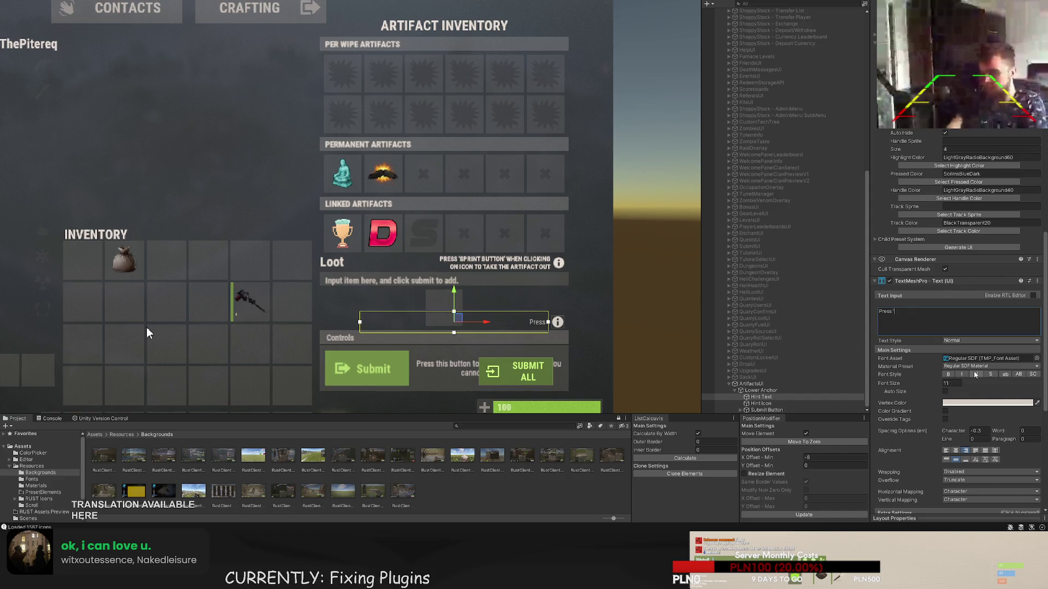
{"action": "type", "text": "SPRINT"}
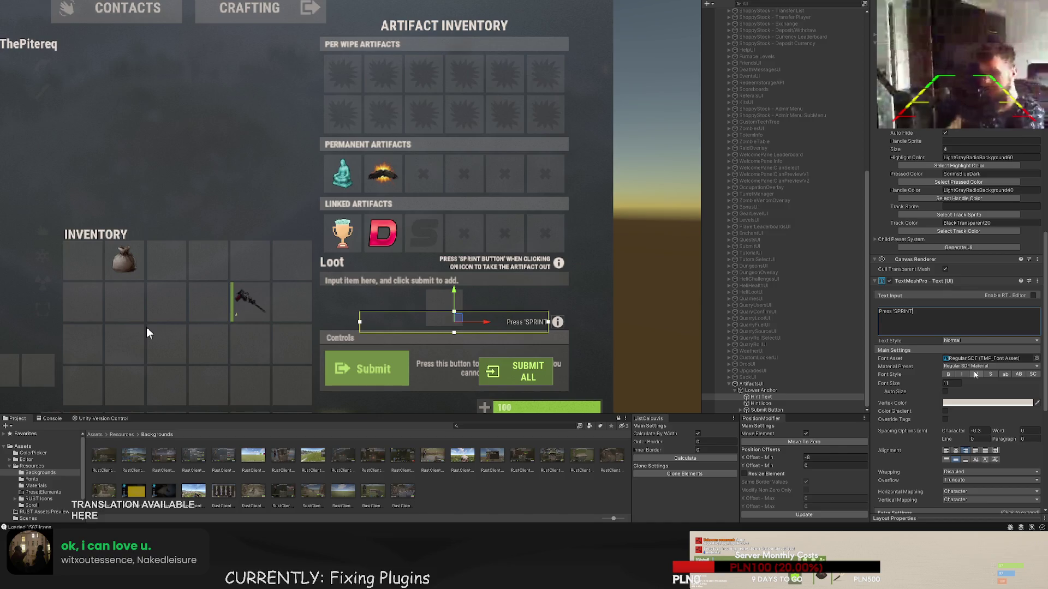
{"action": "type", "text": " BUTTON' w"}
{"action": "type", "text": "hen clic"}
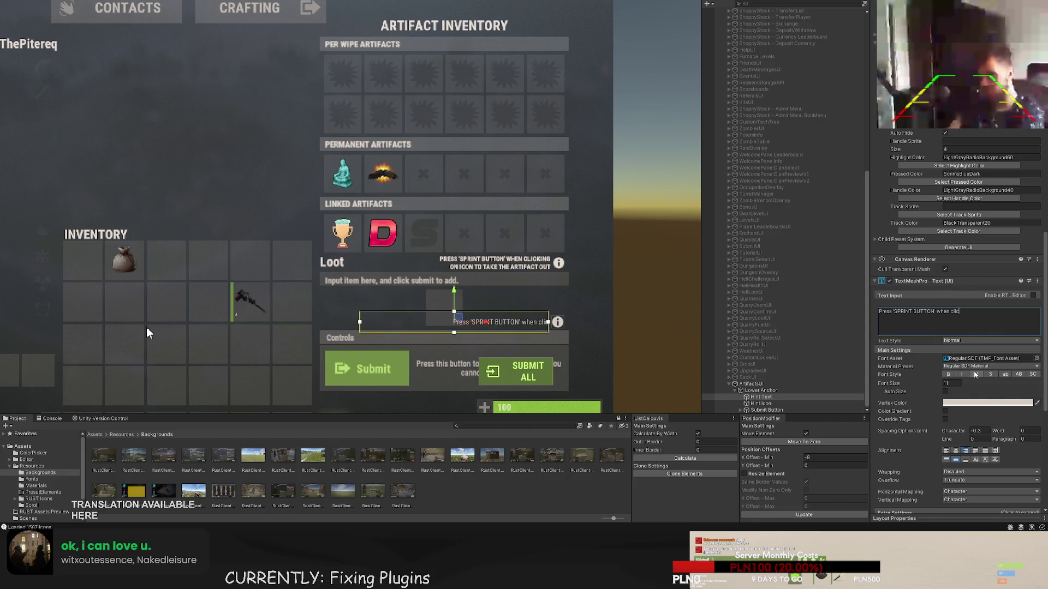
{"action": "type", "text": "king on art"}
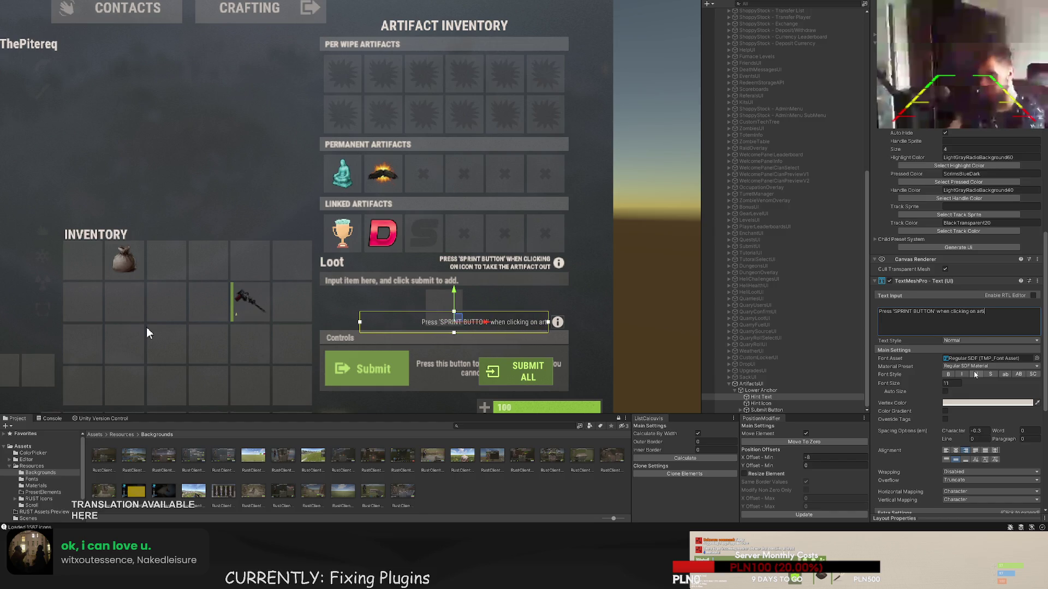
{"action": "type", "text": "ifac"}
{"action": "type", "text": "t t"}
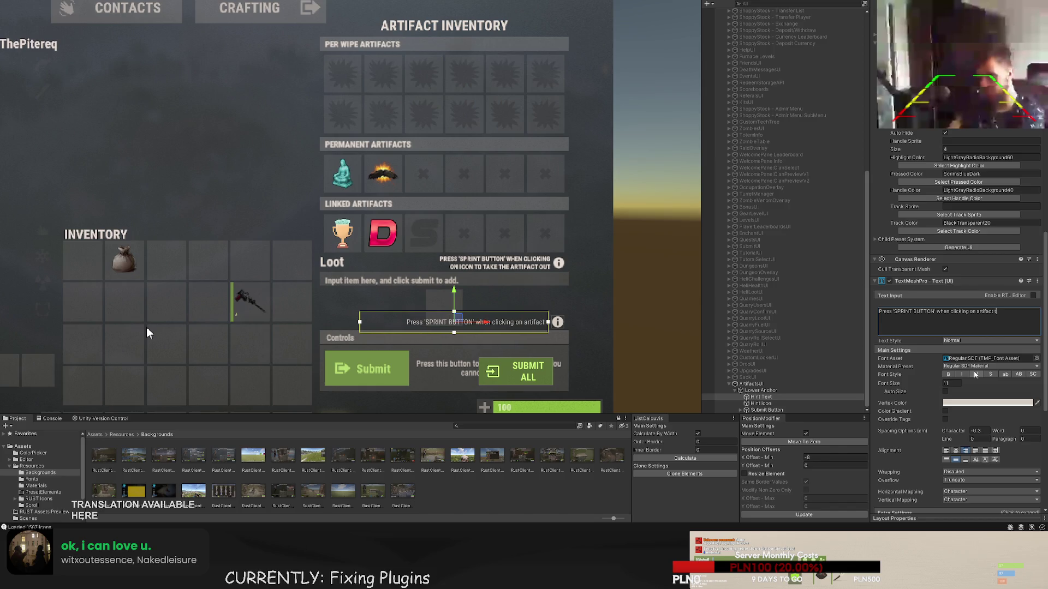
{"action": "type", "text": "otake it out."}
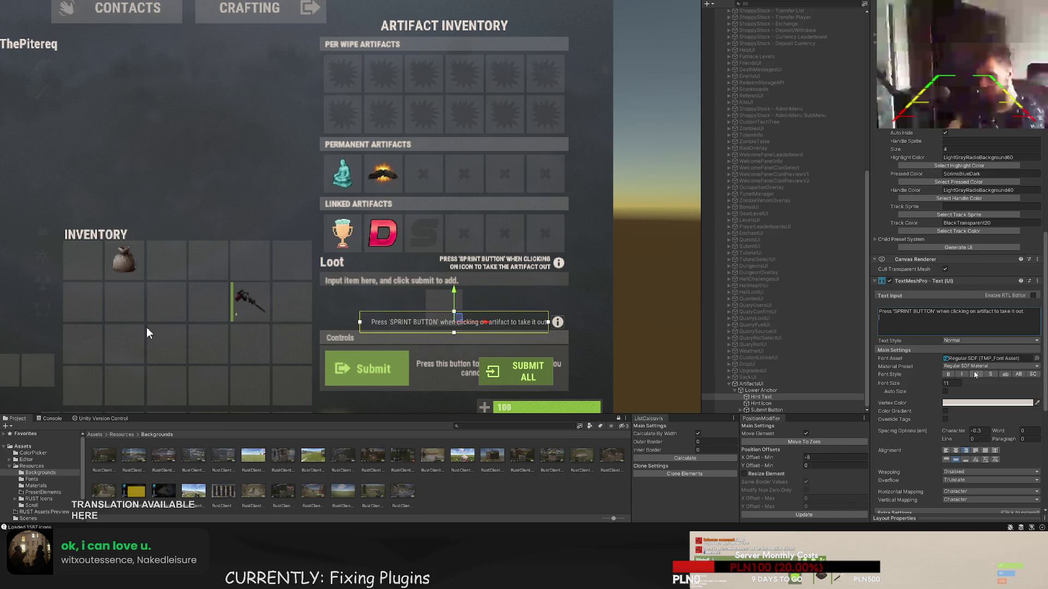
{"action": "key", "text": "BackSpace"}
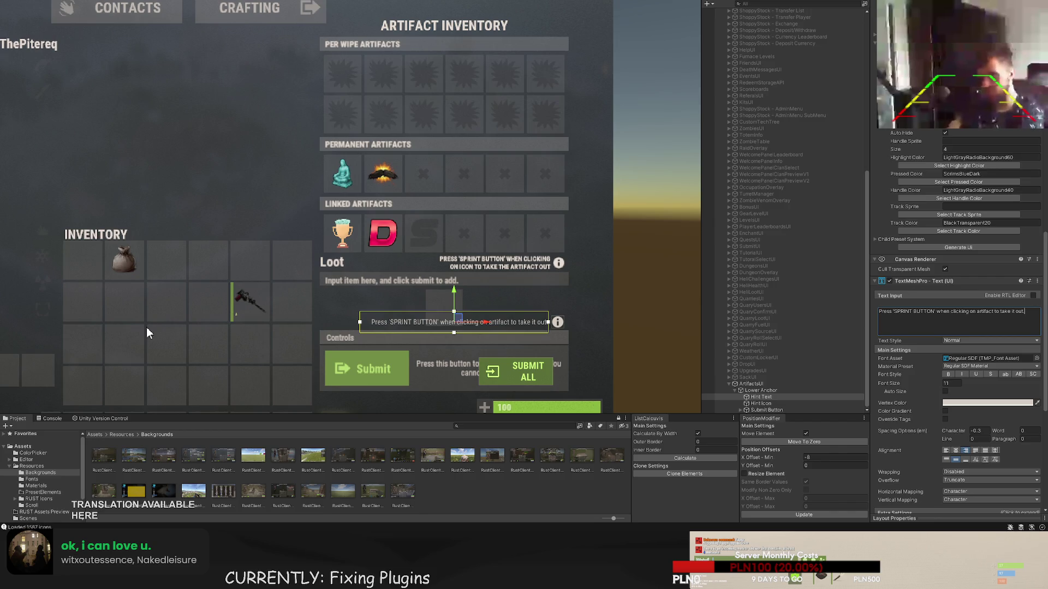
- Add the first line "Here you can store your artifacts to make them work." above it
{"action": "key", "text": "Return"}
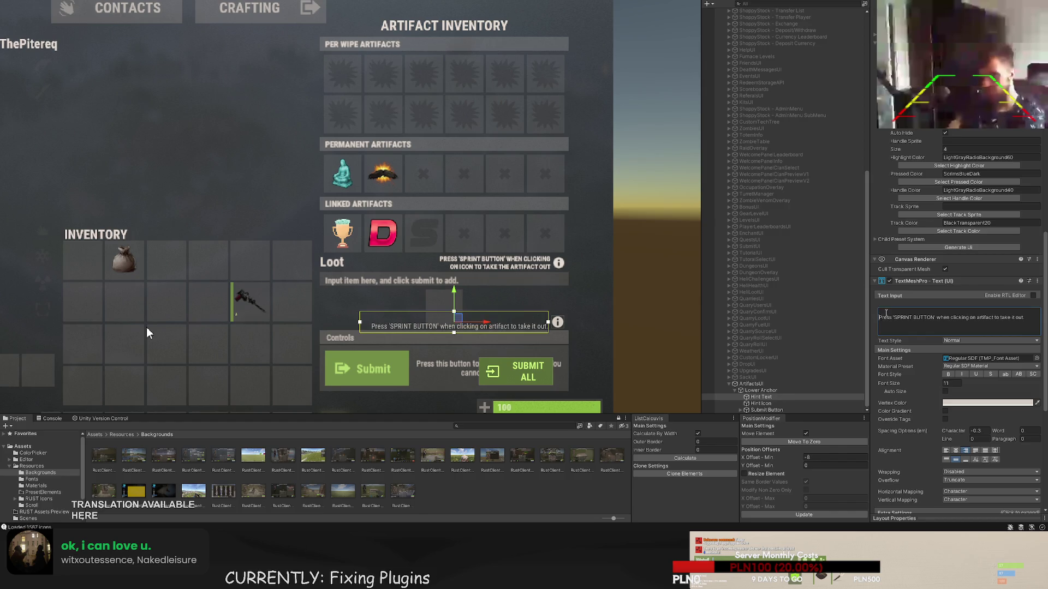
{"action": "type", "text": "Here you c"}
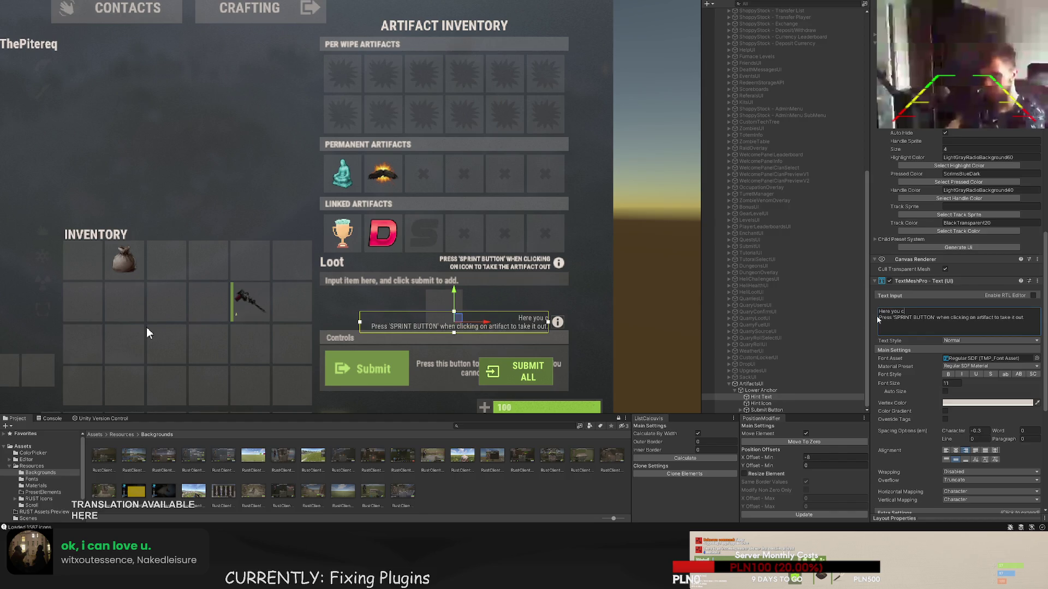
{"action": "type", "text": "an store your ar"}
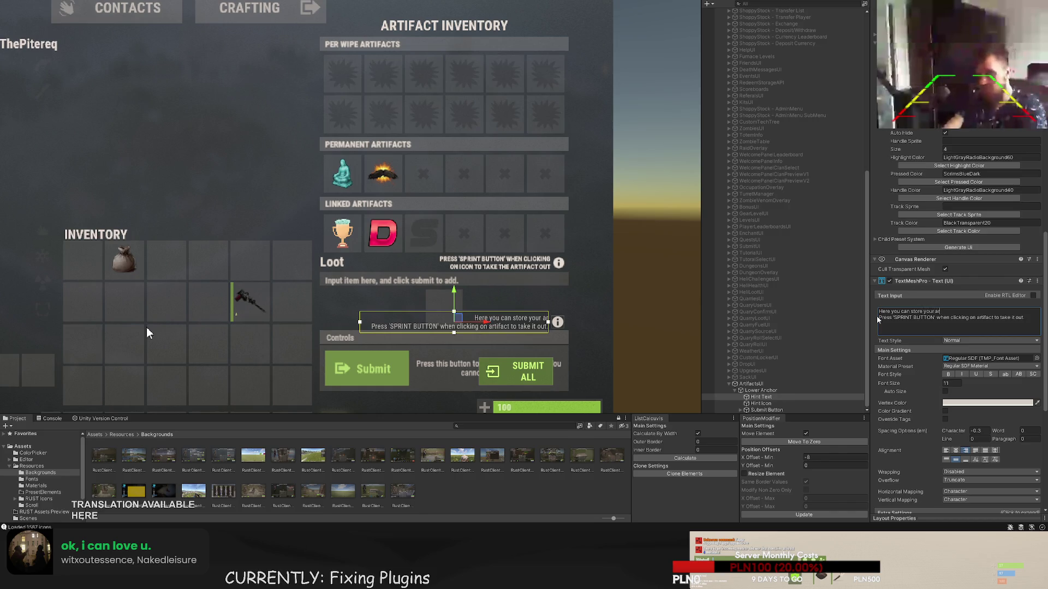
{"action": "type", "text": "tifacts to "}
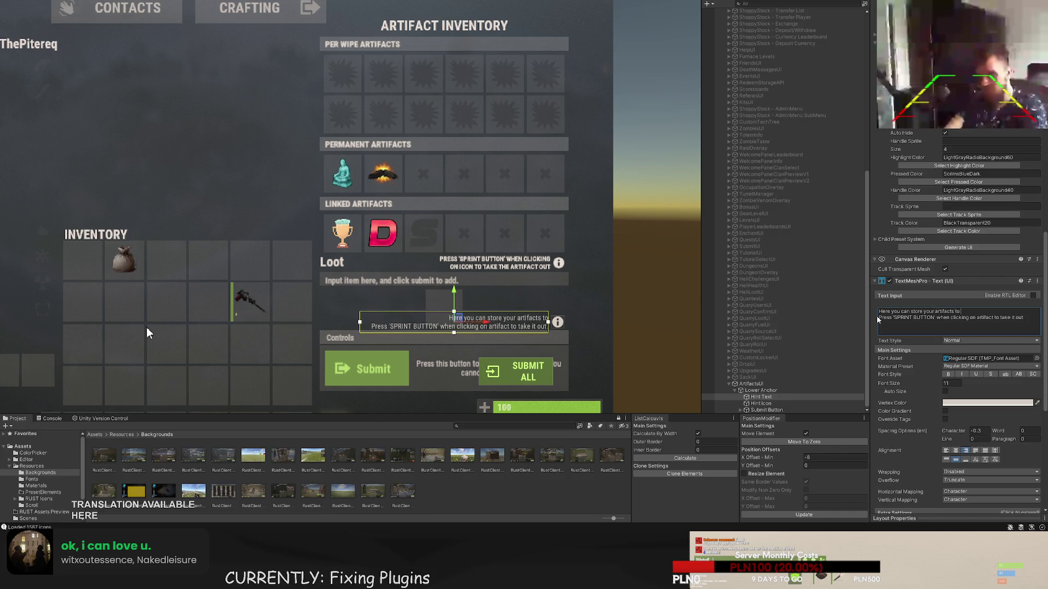
{"action": "type", "text": "make them work."}
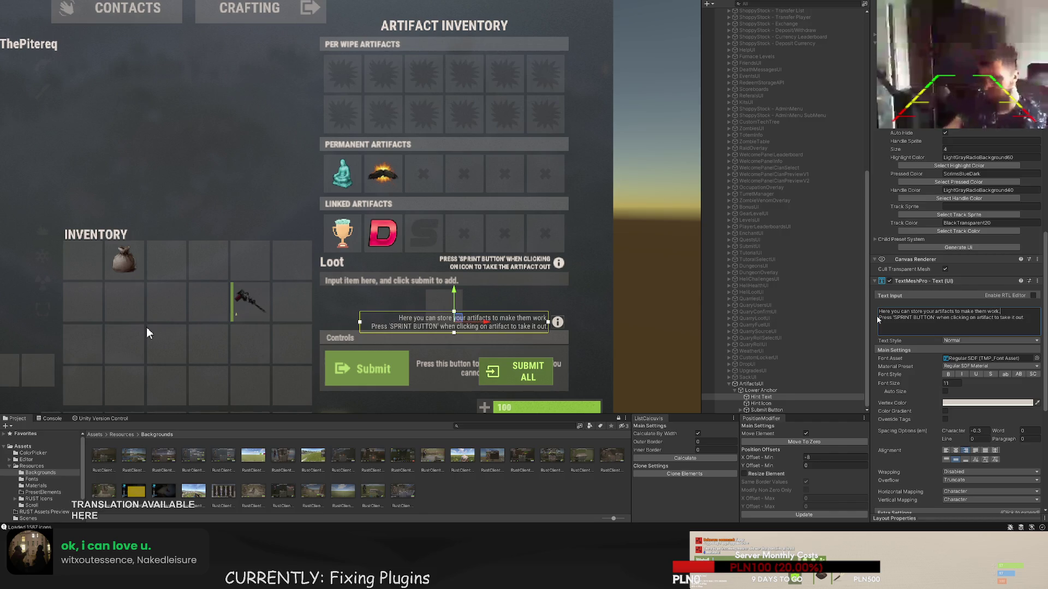
{"action": "left_click", "coordinate": [624, 307]}
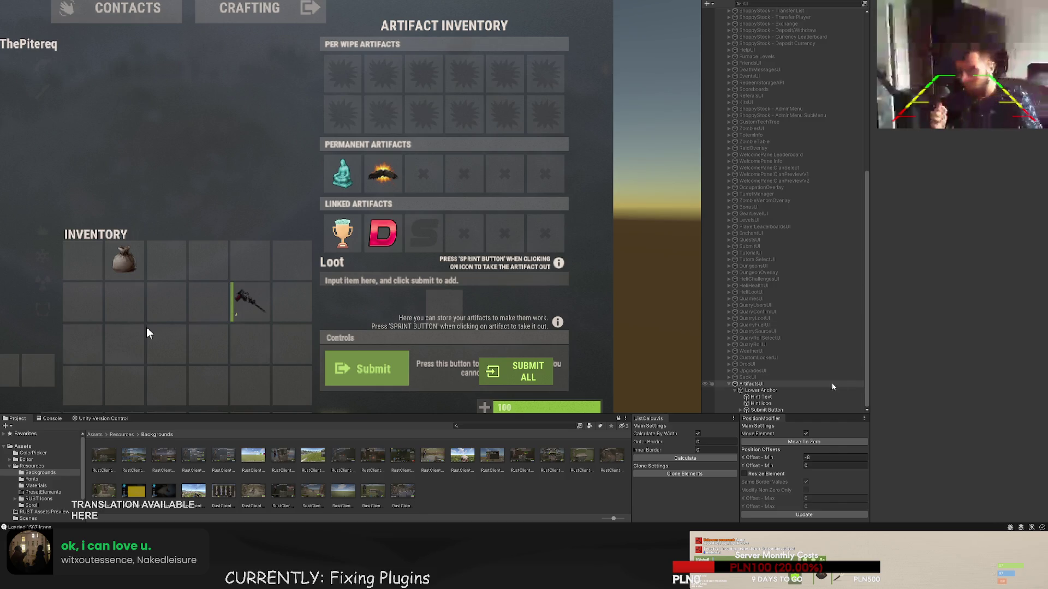
- Create a panel under Lower Anchor and shape it into a 380x21 bar over the PERMANENT ARTIFACTS heading
{"action": "left_click", "coordinate": [763, 391]}
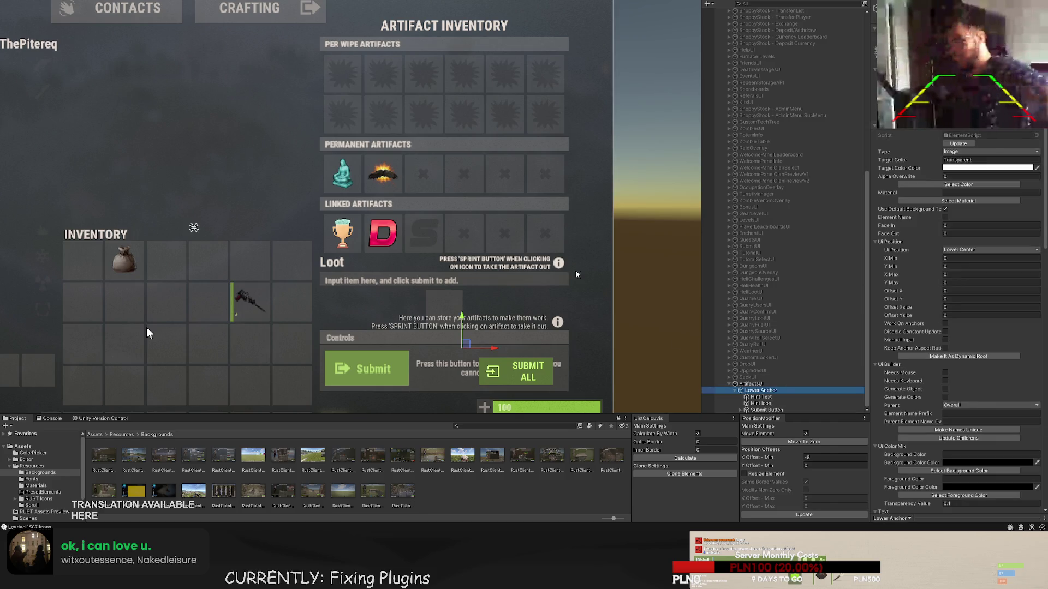
{"action": "key", "text": "ctrl+shift+n"}
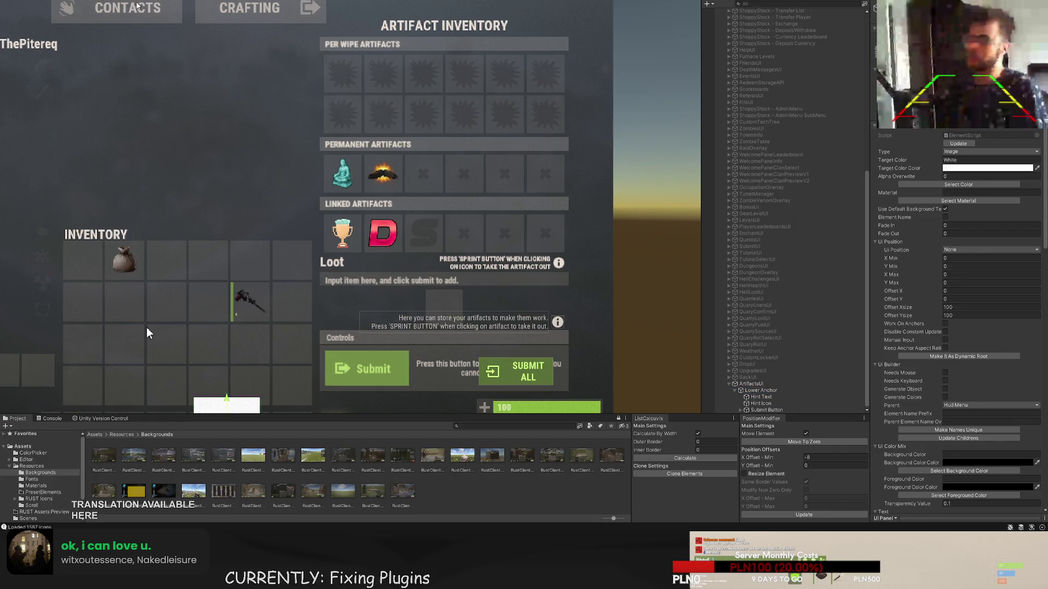
{"action": "left_click_drag", "start_coordinate": [245, 369], "coordinate": [246, 104]}
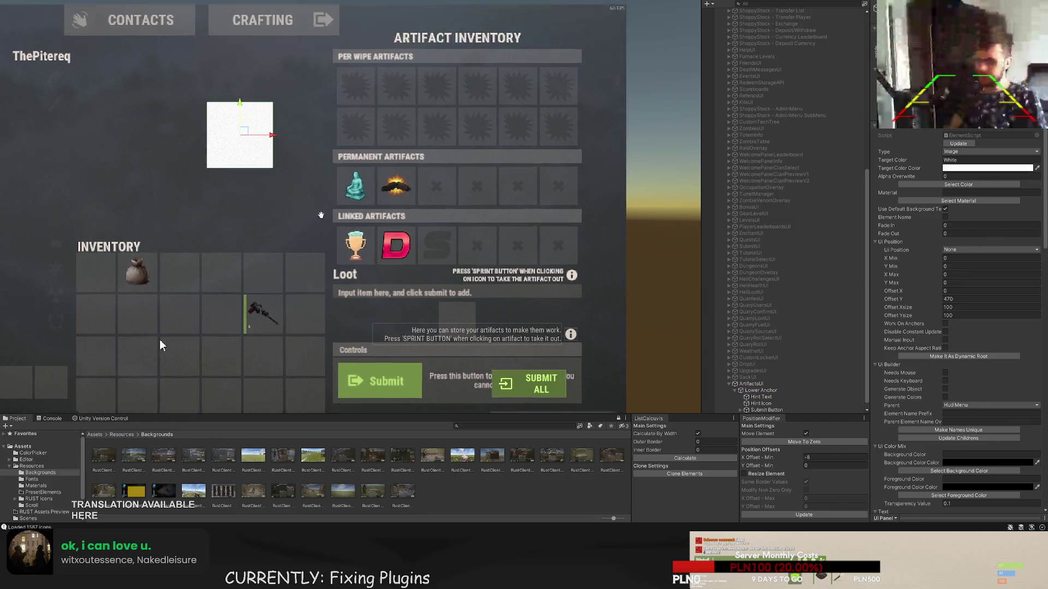
{"action": "scroll", "coordinate": [251, 240], "scroll_direction": "up", "scroll_amount": 2}
{"action": "mouse_move", "coordinate": [253, 241]}
{"action": "left_mouse_down"}
{"action": "mouse_move", "coordinate": [411, 240]}
{"action": "mouse_move", "coordinate": [393, 151]}
{"action": "mouse_move", "coordinate": [407, 273]}
{"action": "mouse_move", "coordinate": [349, 299]}
{"action": "mouse_move", "coordinate": [583, 281]}
{"action": "mouse_move", "coordinate": [340, 239]}
{"action": "left_mouse_up"}
{"action": "scroll", "coordinate": [431, 279], "scroll_direction": "up", "scroll_amount": 3}
{"action": "key", "text": "t"}
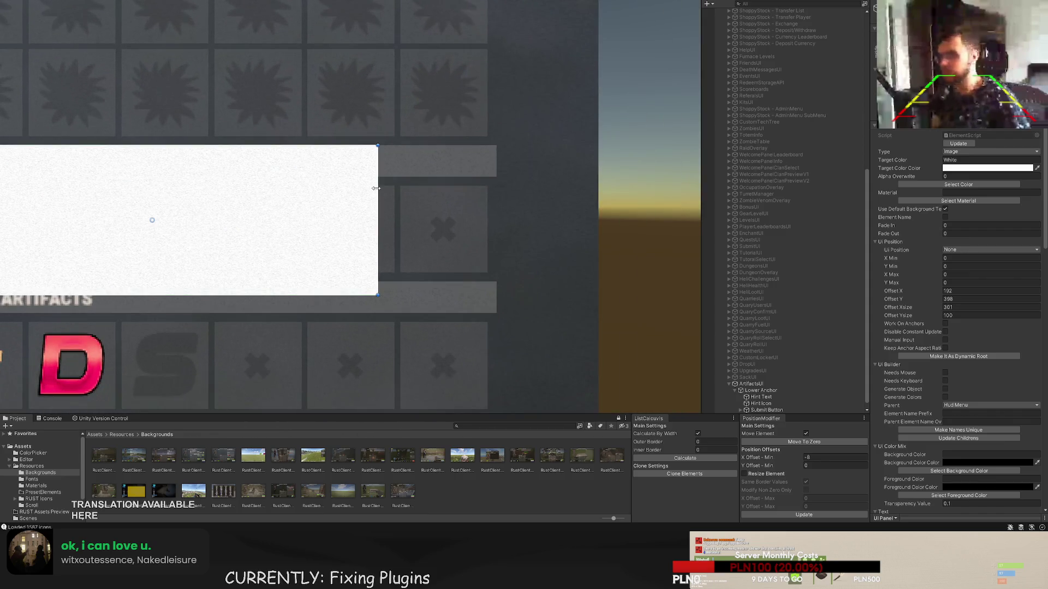
{"action": "left_click_drag", "start_coordinate": [378, 182], "coordinate": [496, 195]}
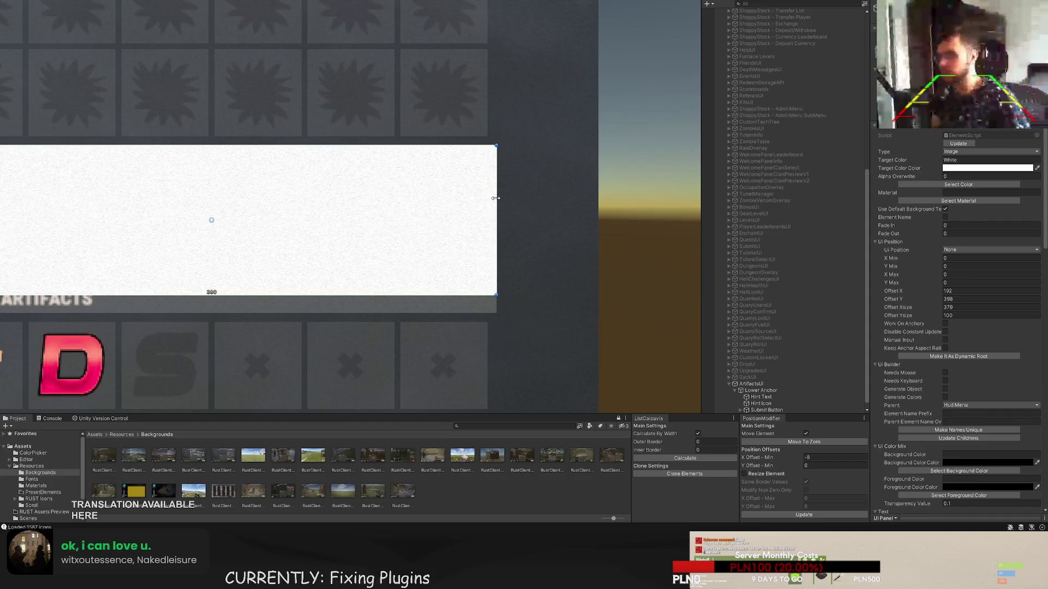
{"action": "left_click_drag", "start_coordinate": [468, 296], "coordinate": [454, 175]}
- Tint the header bar with the LightGrayTransRust colour
{"action": "scroll", "coordinate": [394, 278], "scroll_direction": "down", "scroll_amount": 2}
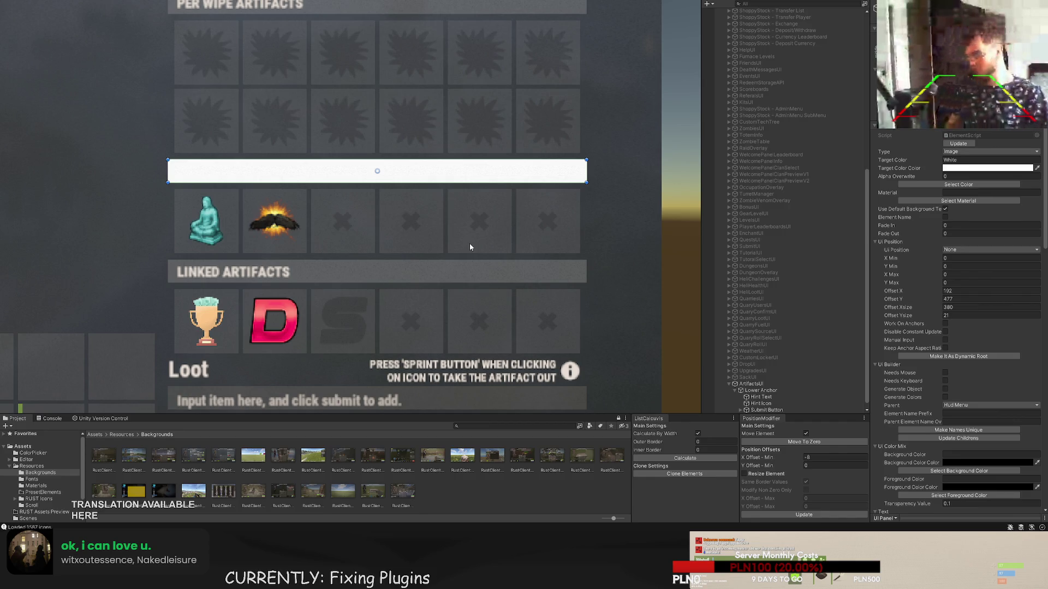
{"action": "scroll", "coordinate": [469, 247], "scroll_direction": "down", "scroll_amount": 2}
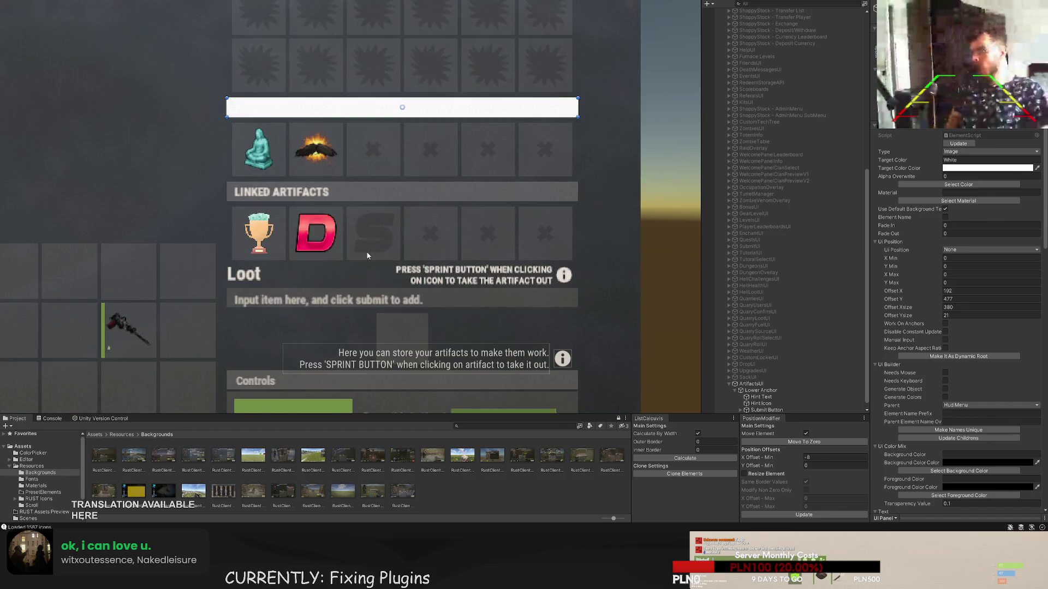
{"action": "left_click_drag", "start_coordinate": [367, 255], "coordinate": [381, 227]}
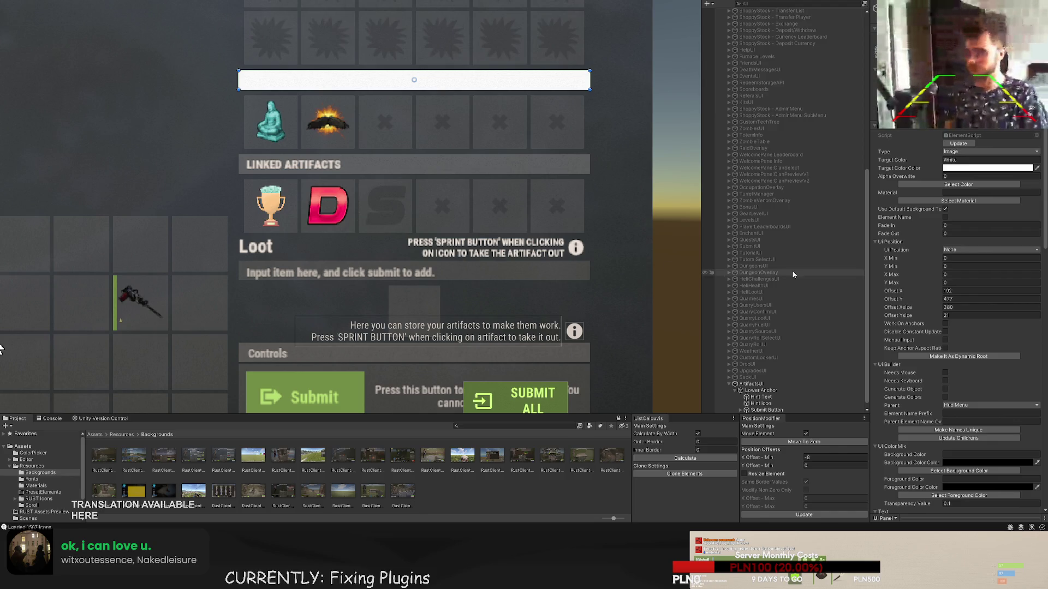
{"action": "left_click", "coordinate": [959, 185]}
{"action": "left_click", "coordinate": [30, 76]}
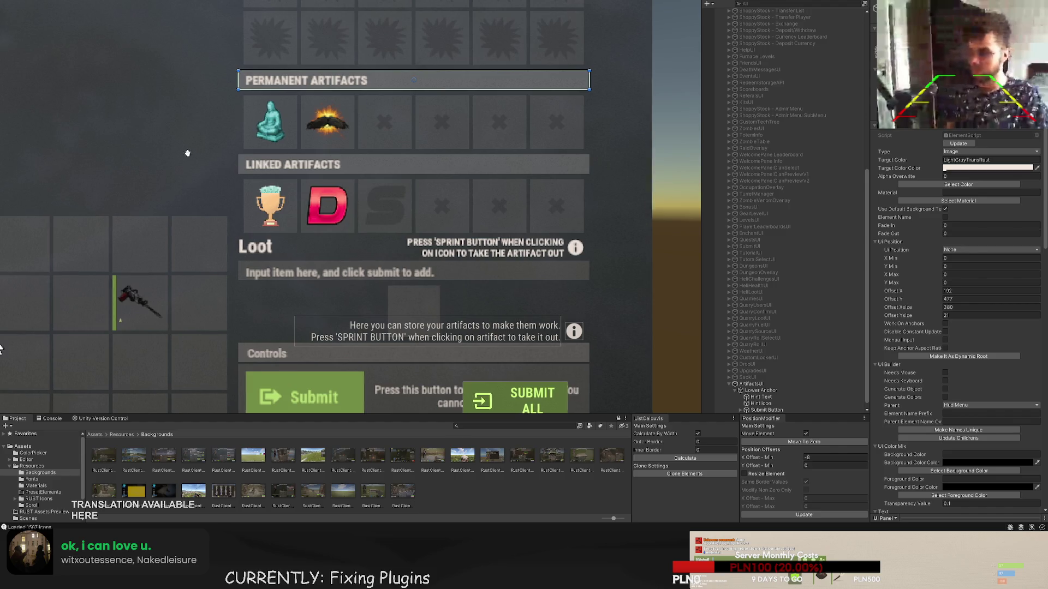
- Duplicate the header bar and set the copy's width and height offsets to 0 so it fills the bar
{"action": "mouse_move", "coordinate": [234, 162]}
{"action": "left_mouse_down"}
{"action": "mouse_move", "coordinate": [334, 196]}
{"action": "mouse_move", "coordinate": [198, 207]}
{"action": "left_mouse_up"}
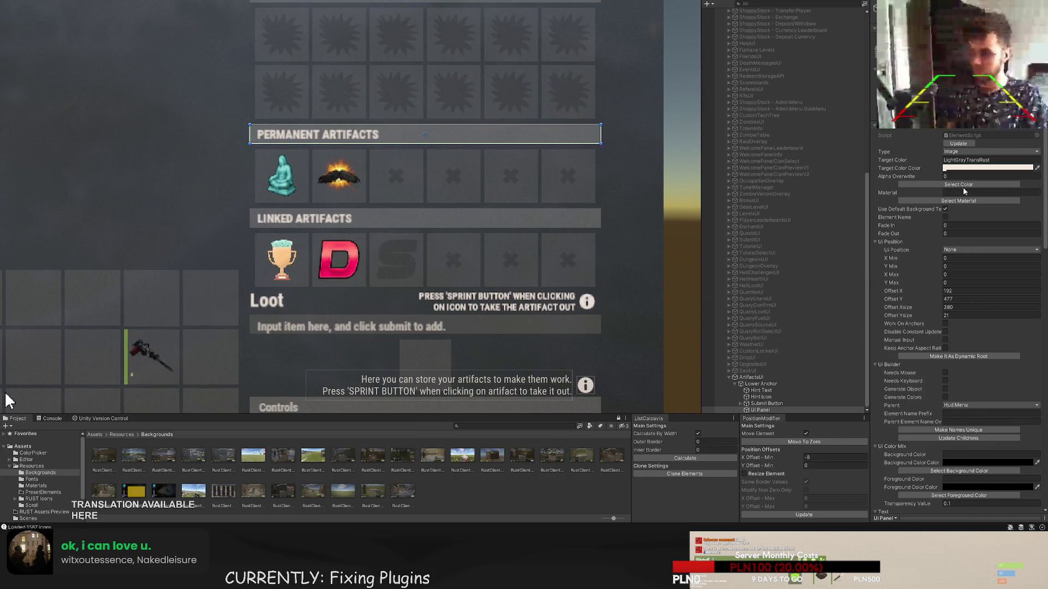
{"action": "left_click_drag", "start_coordinate": [577, 194], "coordinate": [574, 170]}
{"action": "left_click", "coordinate": [764, 410]}
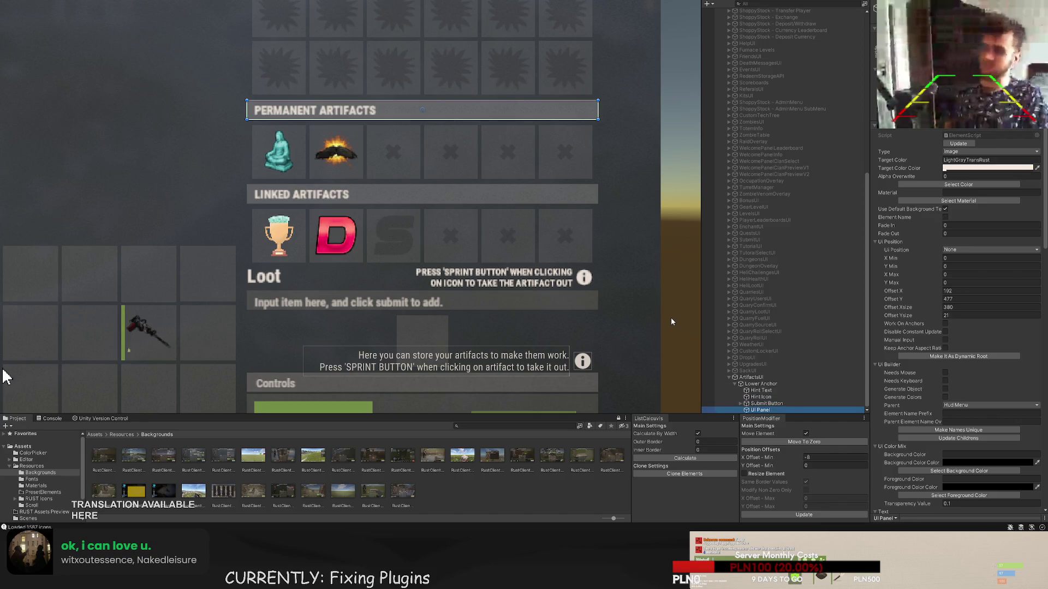
{"action": "key", "text": "ctrl+d"}
{"action": "scroll", "coordinate": [470, 182], "scroll_direction": "down", "scroll_amount": 3}
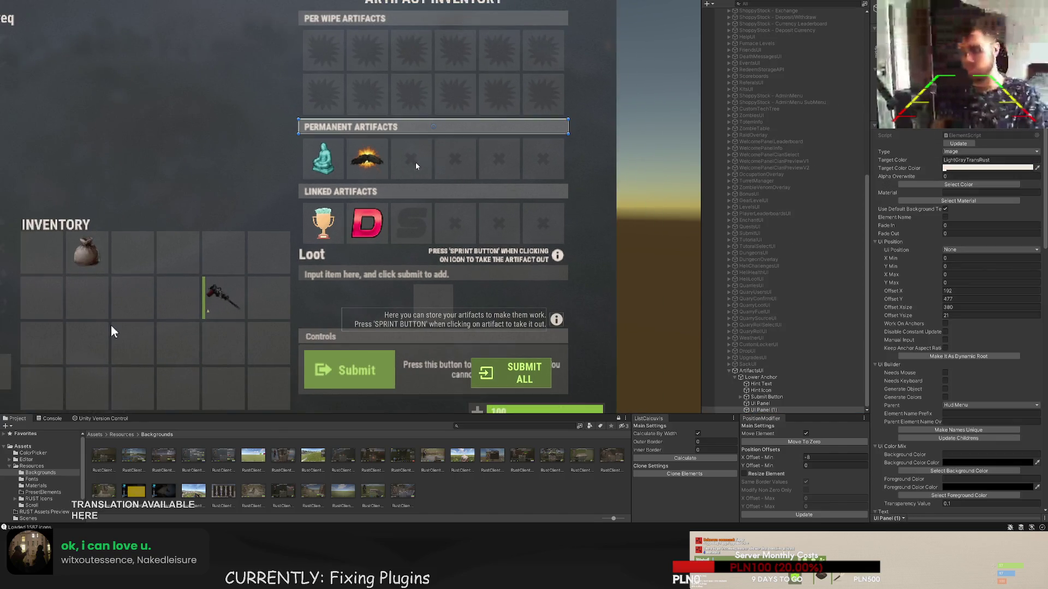
{"action": "scroll", "coordinate": [414, 162], "scroll_direction": "up", "scroll_amount": 4}
{"action": "left_click", "coordinate": [770, 410]}
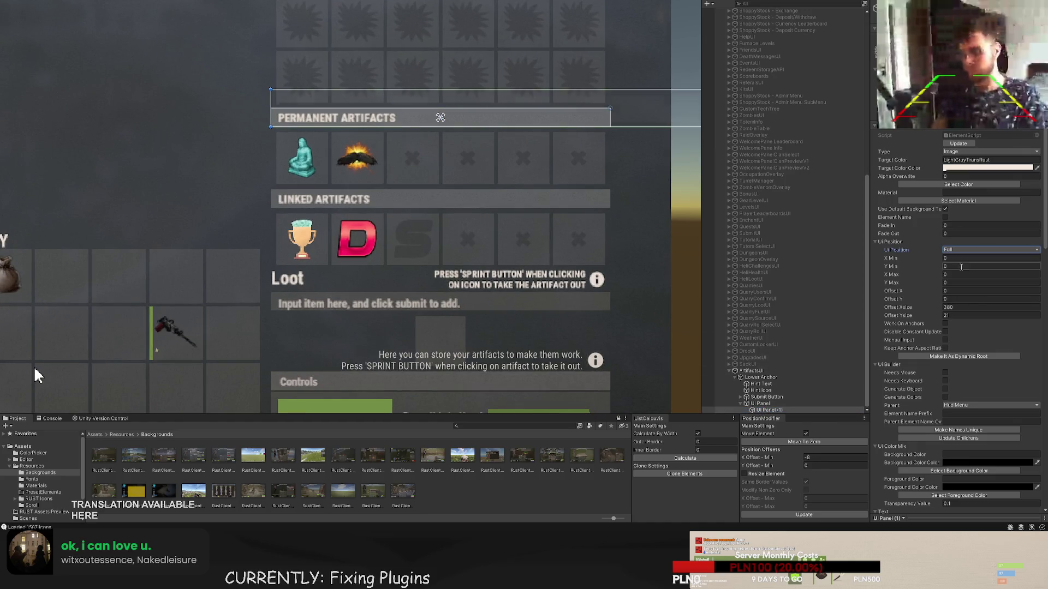
{"action": "double_click", "coordinate": [990, 308]}
{"action": "type", "text": "0"}
{"action": "left_click", "coordinate": [893, 314]}
{"action": "key", "text": "BackSpace"}
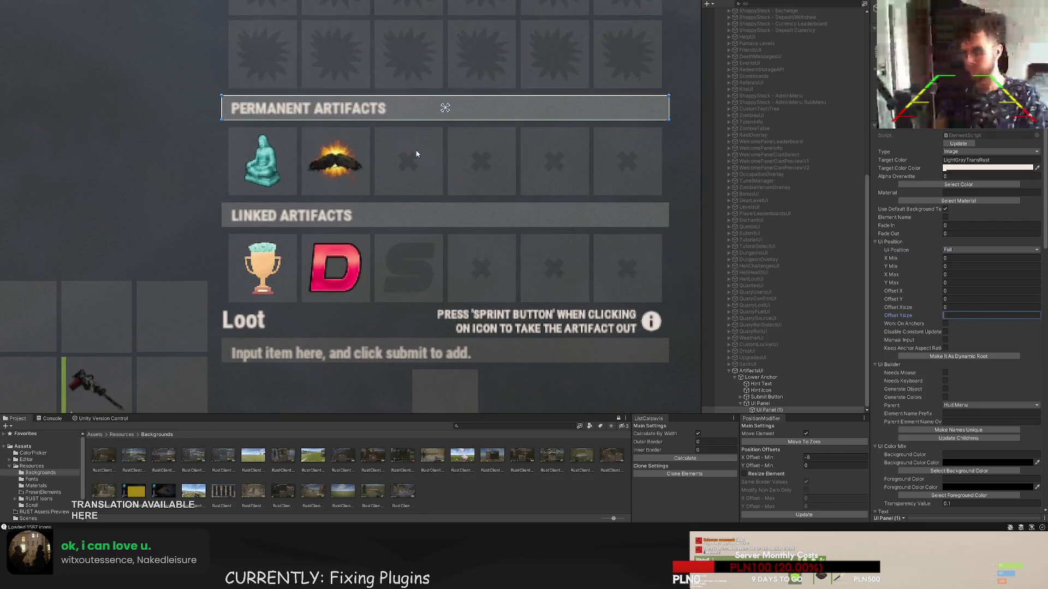
- Select the new Example Text element on the header bar
{"action": "left_click", "coordinate": [770, 406]}
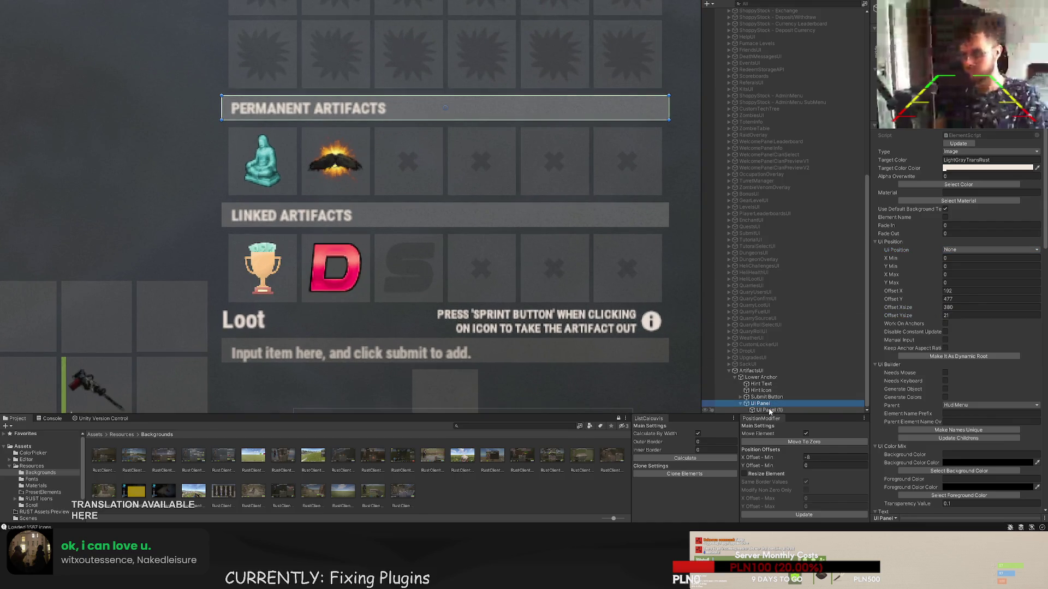
{"action": "left_click", "coordinate": [302, 99]}
{"action": "scroll", "coordinate": [302, 100], "scroll_direction": "up", "scroll_amount": 3}
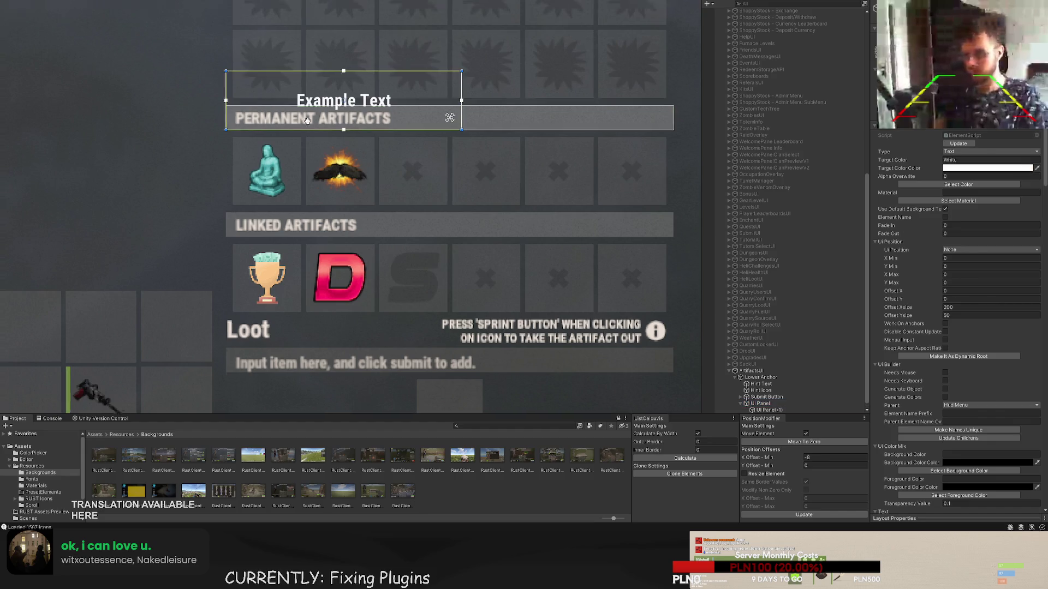
- Label the header PERMANENT ARTIFACTS at font size 13, stretching the text box across the bar
{"action": "left_click_drag", "start_coordinate": [302, 99], "coordinate": [288, 140]}
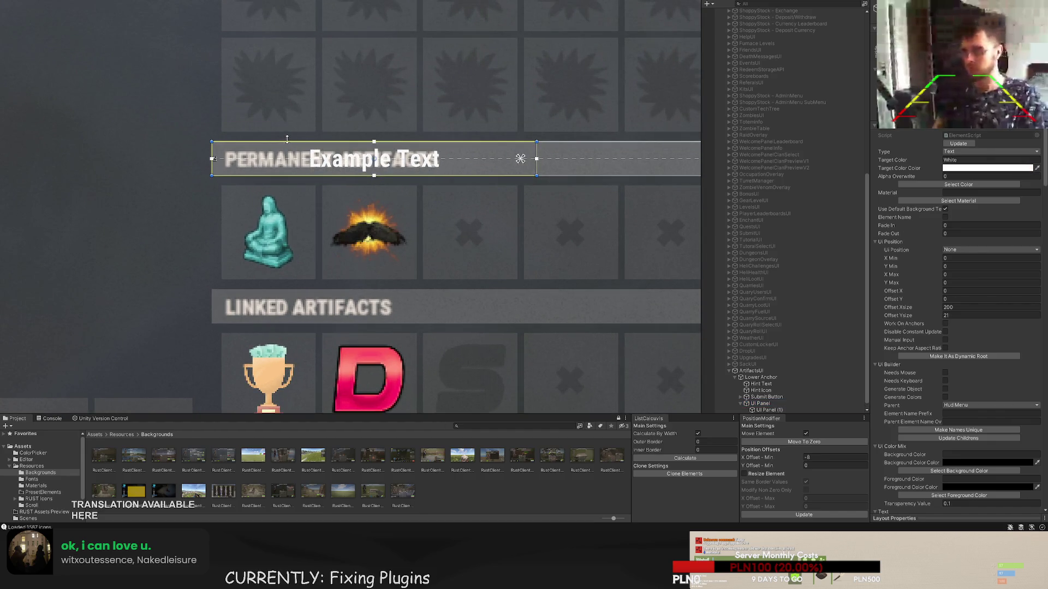
{"action": "scroll", "coordinate": [213, 150], "scroll_direction": "up", "scroll_amount": 2}
{"action": "left_click_drag", "start_coordinate": [215, 149], "coordinate": [234, 149]}
{"action": "scroll", "coordinate": [934, 241], "scroll_direction": "down", "scroll_amount": 15}
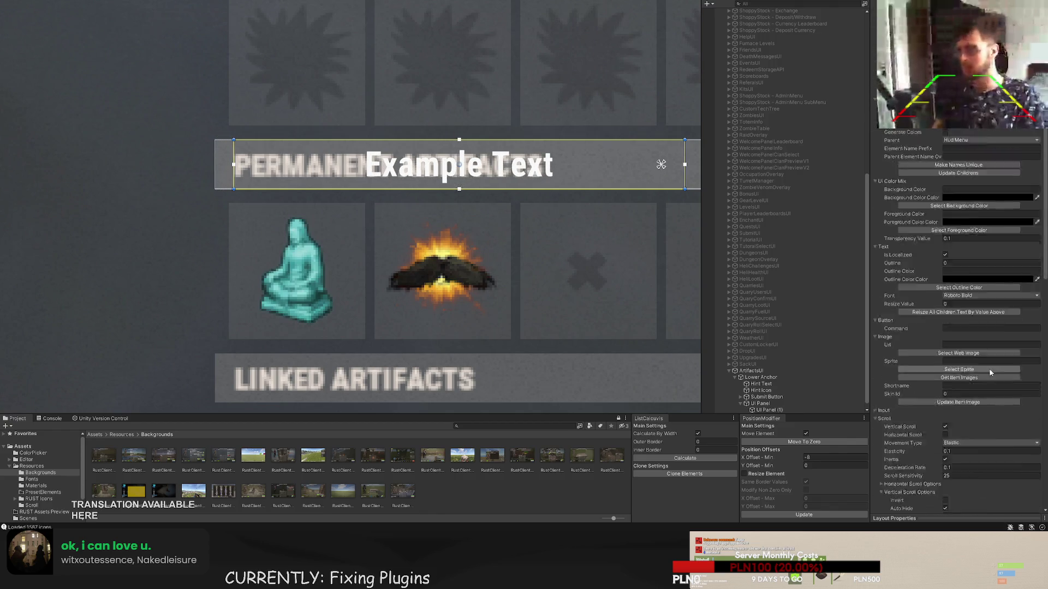
{"action": "type", "text": "P"}
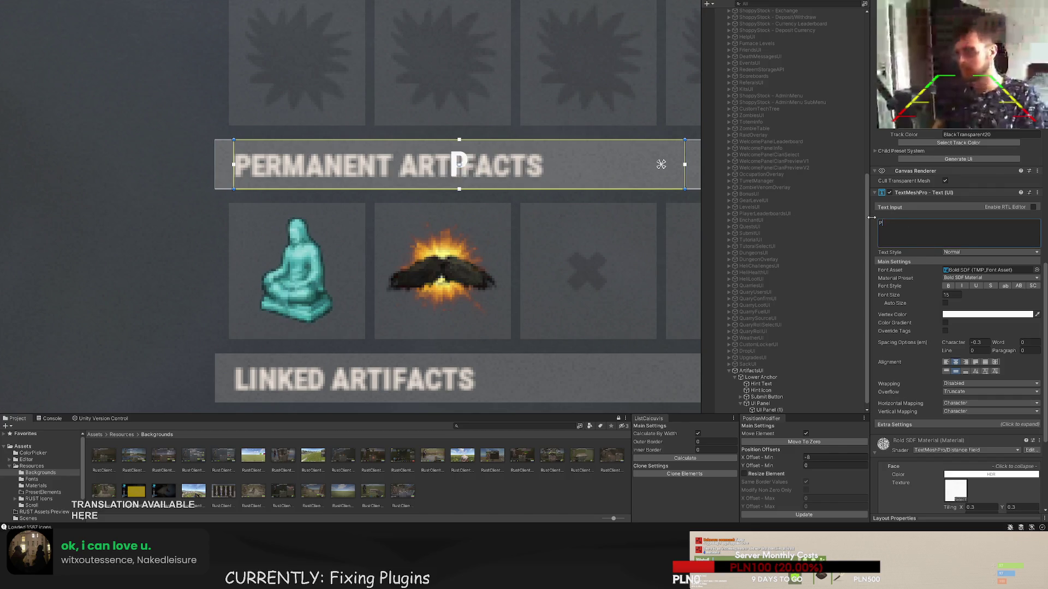
{"action": "type", "text": "ERMANENT"}
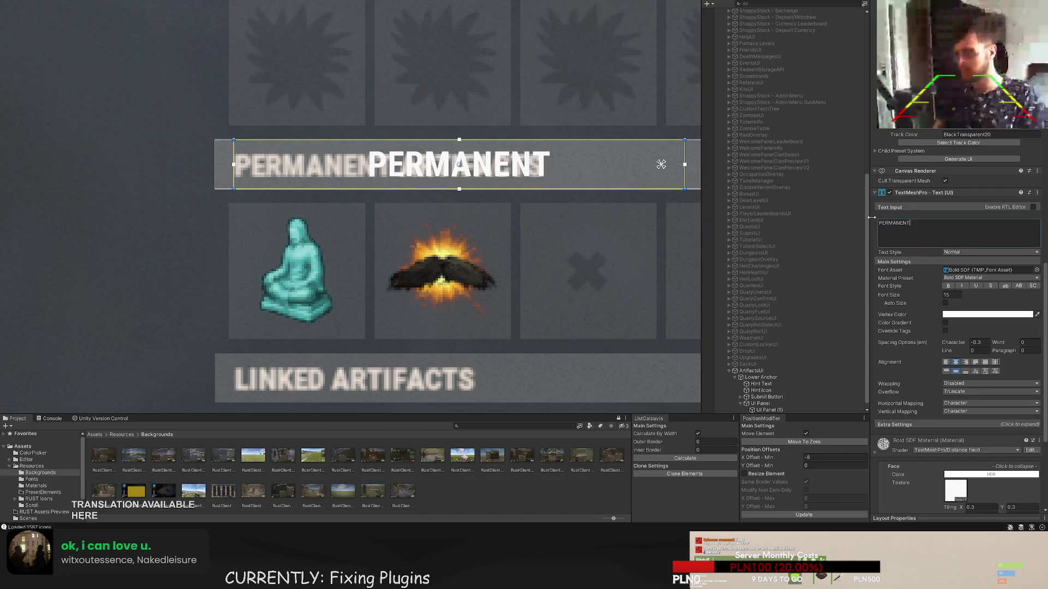
{"action": "type", "text": " ARTIFACTS"}
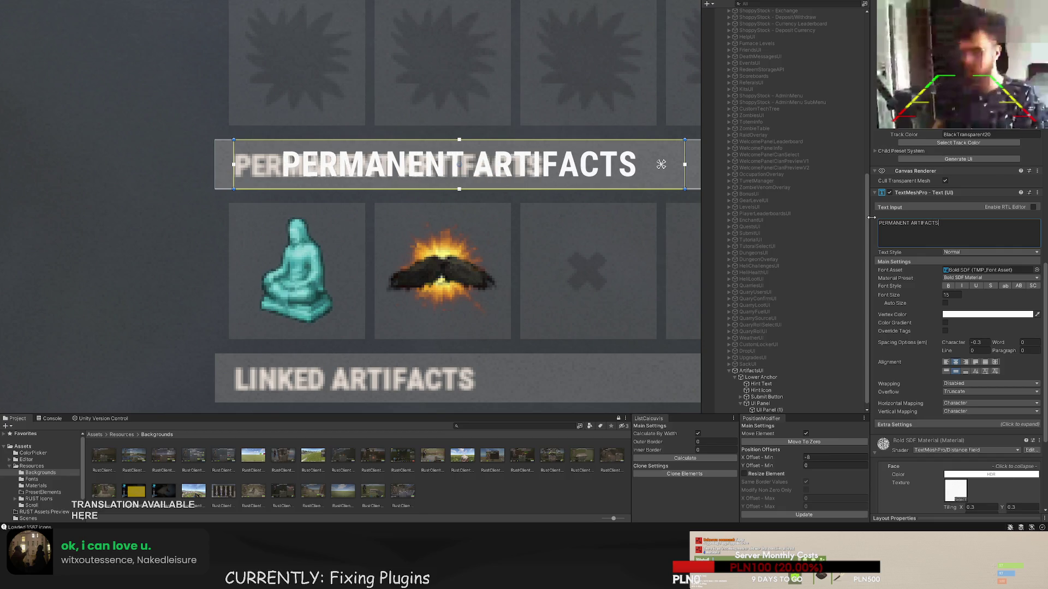
{"action": "double_click", "coordinate": [950, 294]}
{"action": "type", "text": "13"}
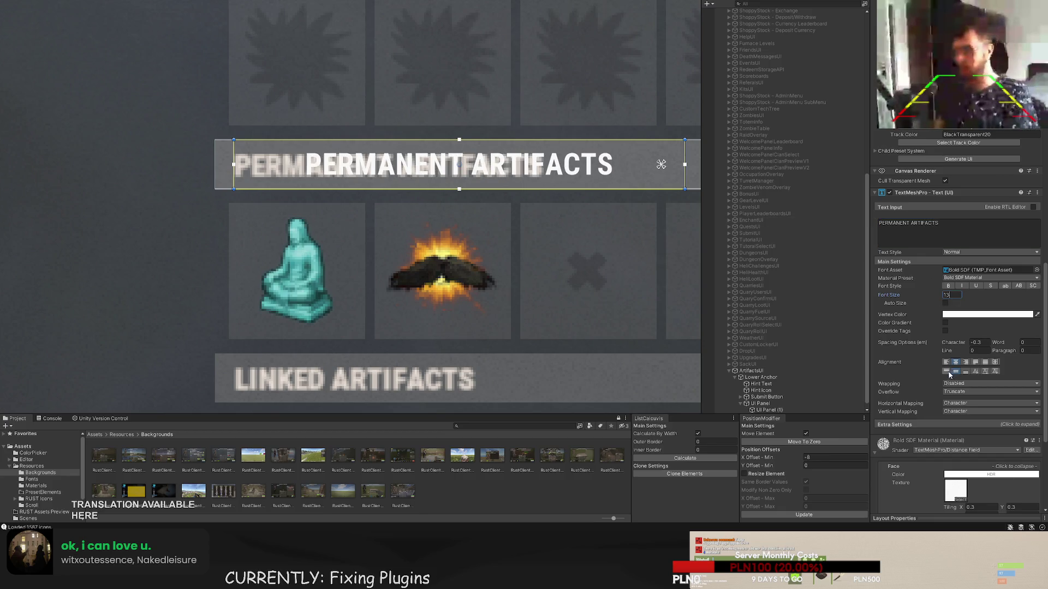
{"action": "scroll", "coordinate": [612, 244], "scroll_direction": "down", "scroll_amount": 3}
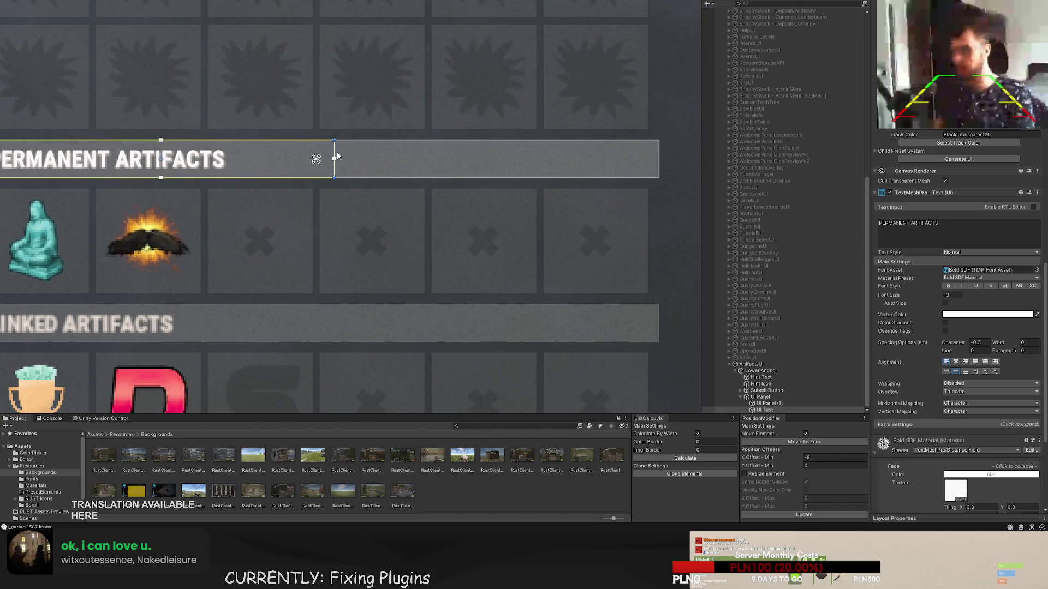
{"action": "left_click_drag", "start_coordinate": [335, 158], "coordinate": [661, 159]}
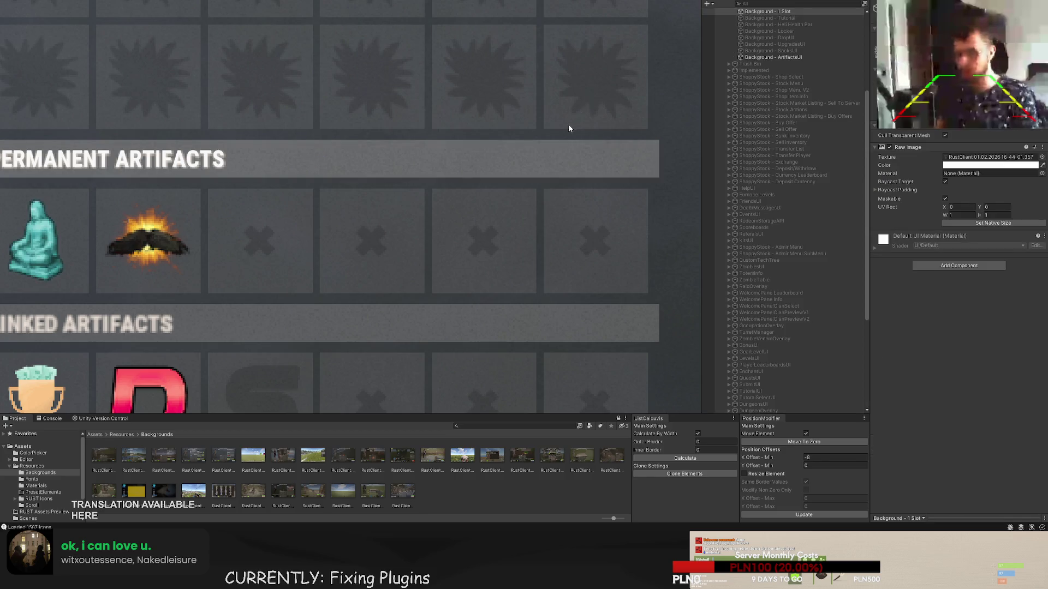
- Colour the header text LTD70, then change it to LTD80
{"action": "scroll", "coordinate": [568, 123], "scroll_direction": "down", "scroll_amount": 3}
{"action": "scroll", "coordinate": [927, 218], "scroll_direction": "up", "scroll_amount": 5}
{"action": "left_click", "coordinate": [944, 185]}
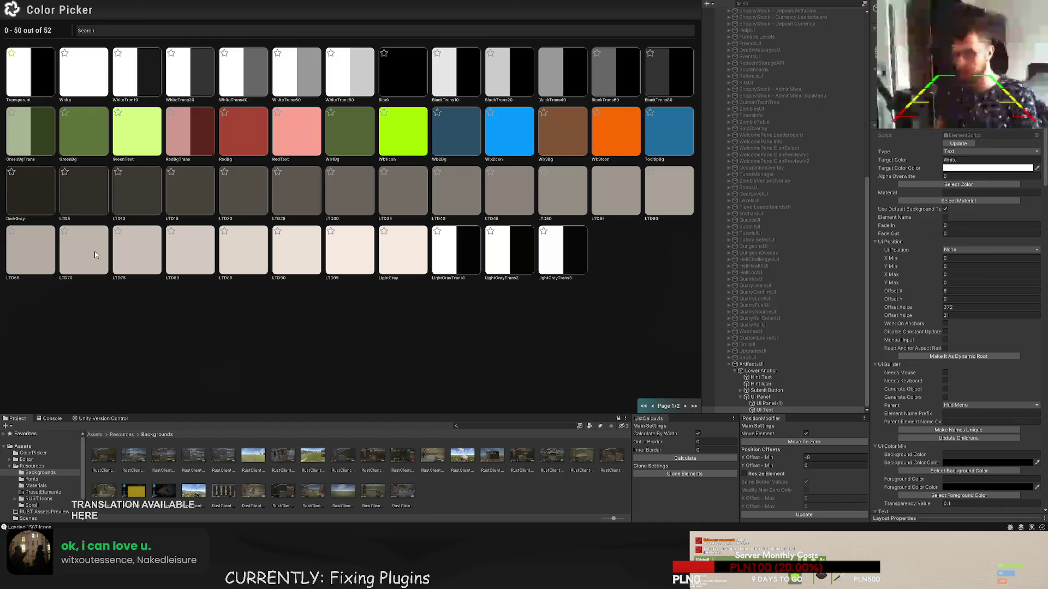
{"action": "left_click", "coordinate": [95, 254]}
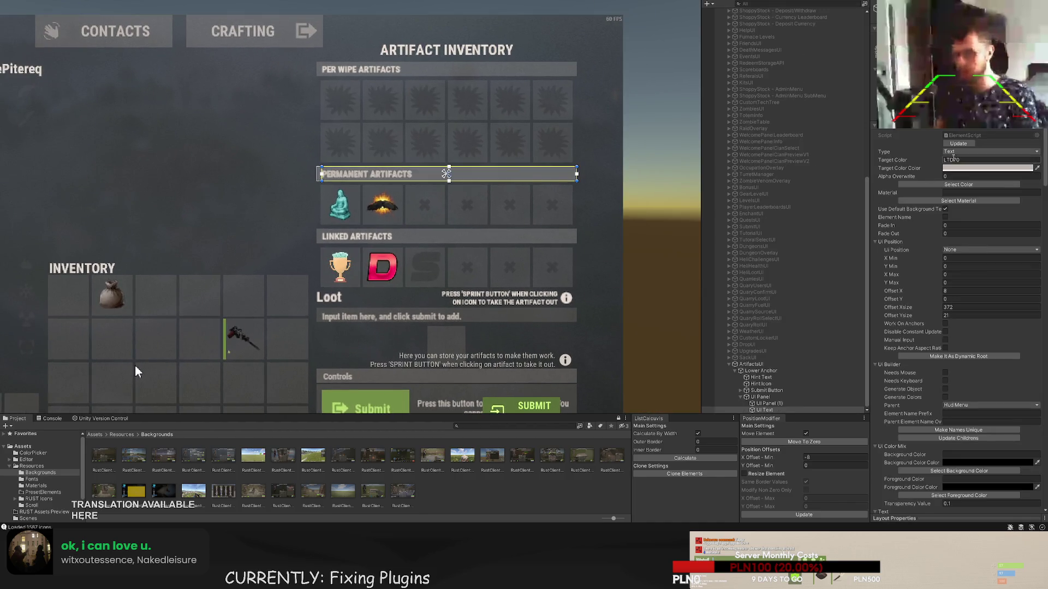
{"action": "key", "text": "BackSpace"}
{"action": "type", "text": "8"}
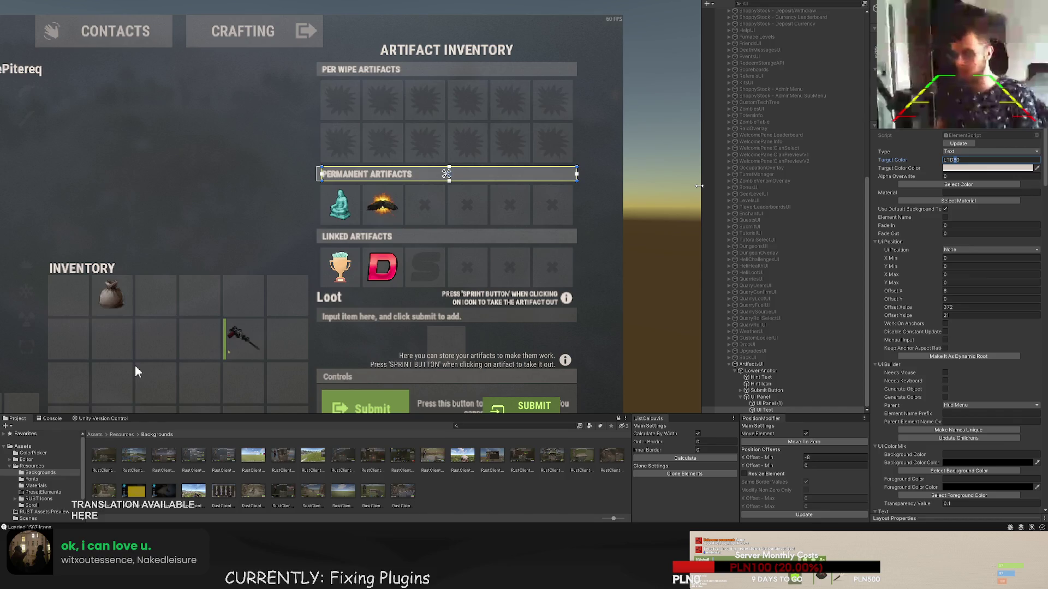
{"action": "key", "text": "Return"}
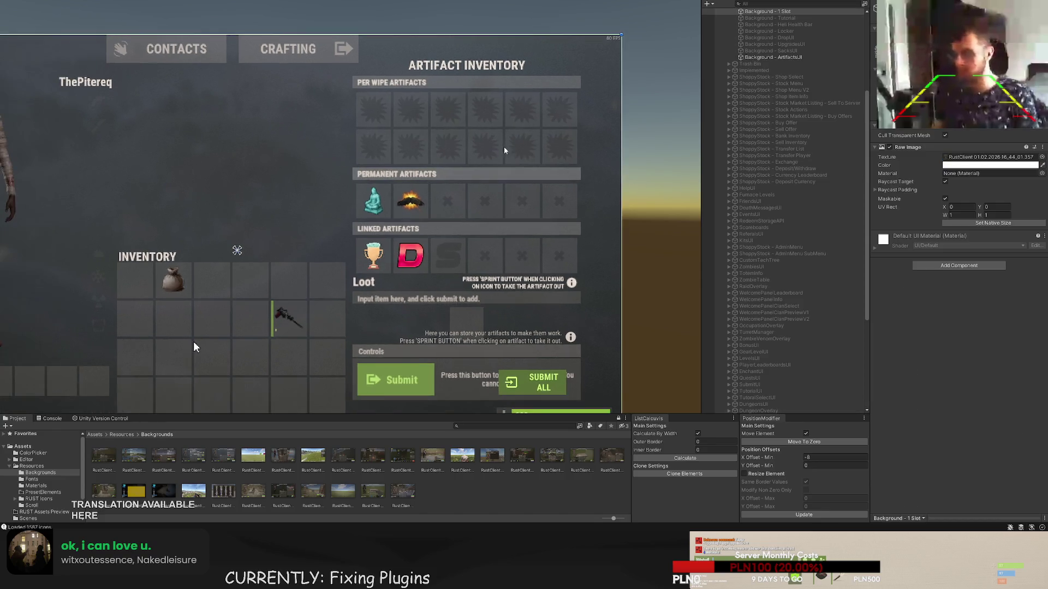
{"action": "double_click", "coordinate": [760, 396]}
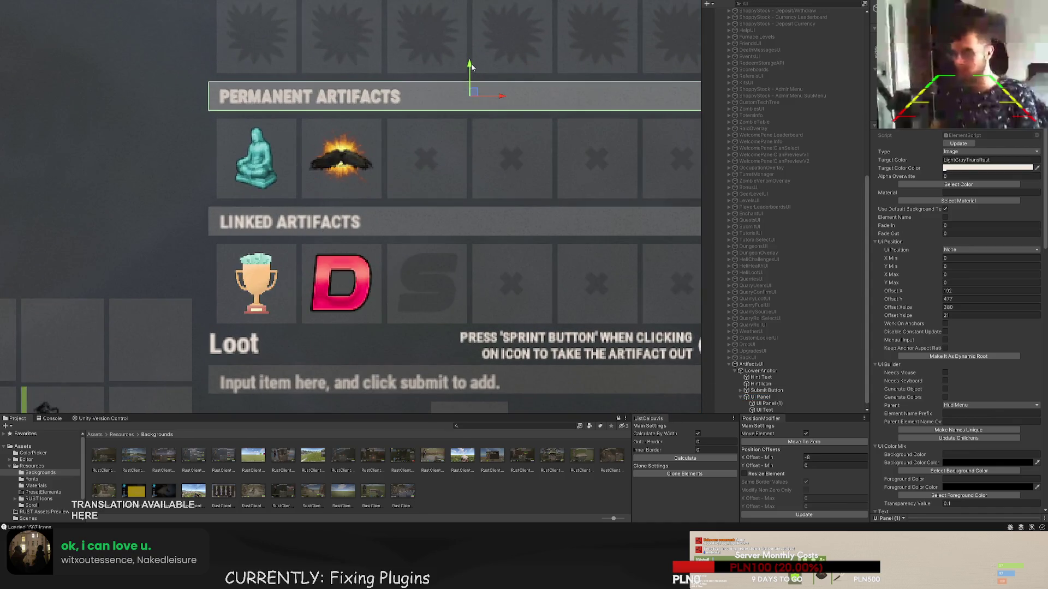
- Copy the header bar onto the linked-artifacts row and relabel it ACCOUNT-LINKED ARTIFACTS
{"action": "left_click_drag", "start_coordinate": [468, 71], "coordinate": [460, 192]}
{"action": "key", "text": "ctrl+d"}
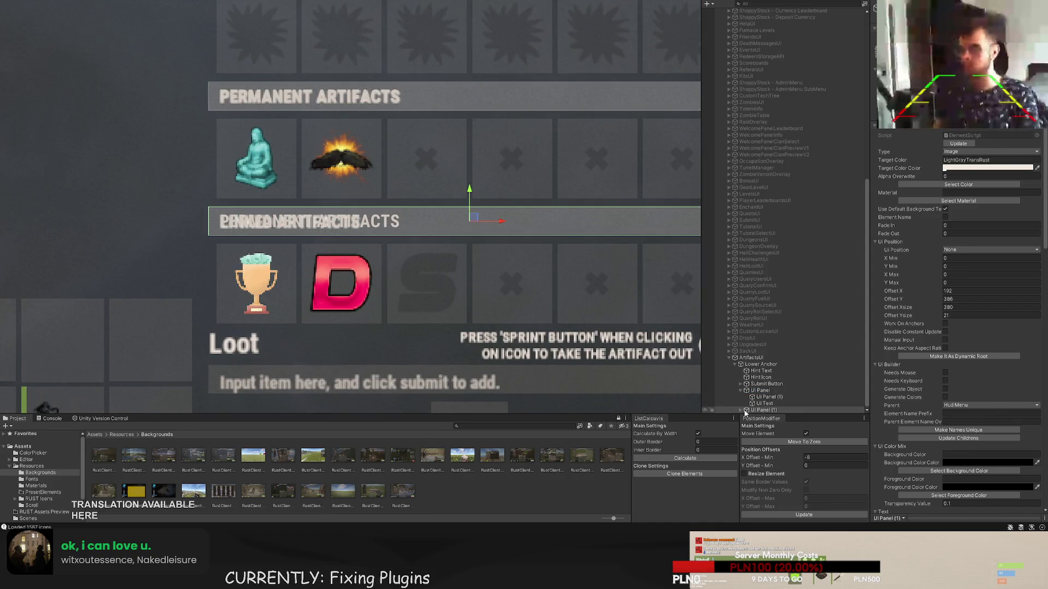
{"action": "left_click", "coordinate": [764, 404]}
{"action": "left_click", "coordinate": [764, 410]}
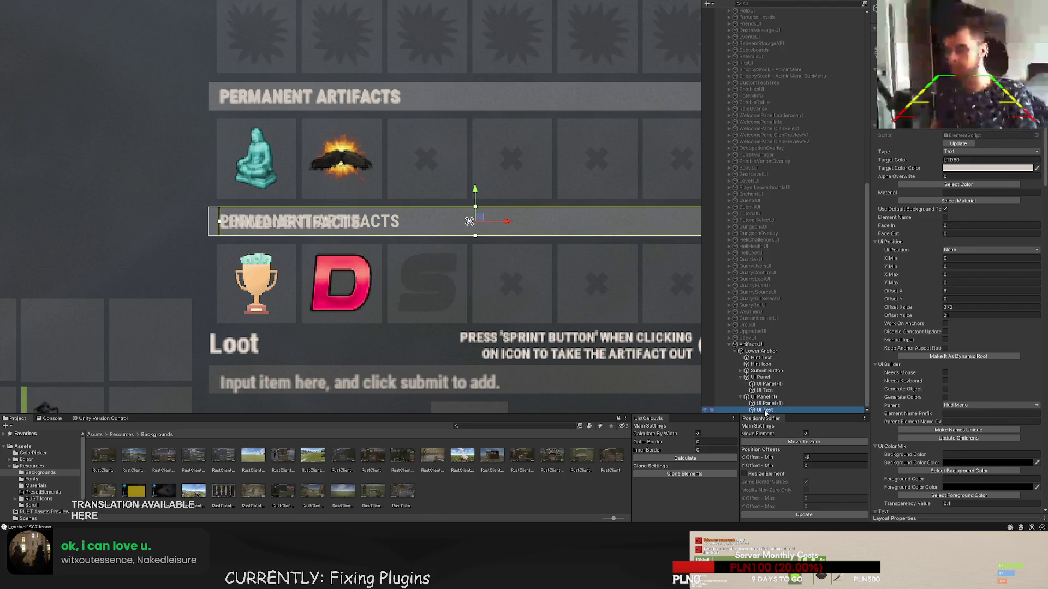
{"action": "scroll", "coordinate": [931, 331], "scroll_direction": "down", "scroll_amount": 10}
{"action": "left_click", "coordinate": [909, 471]}
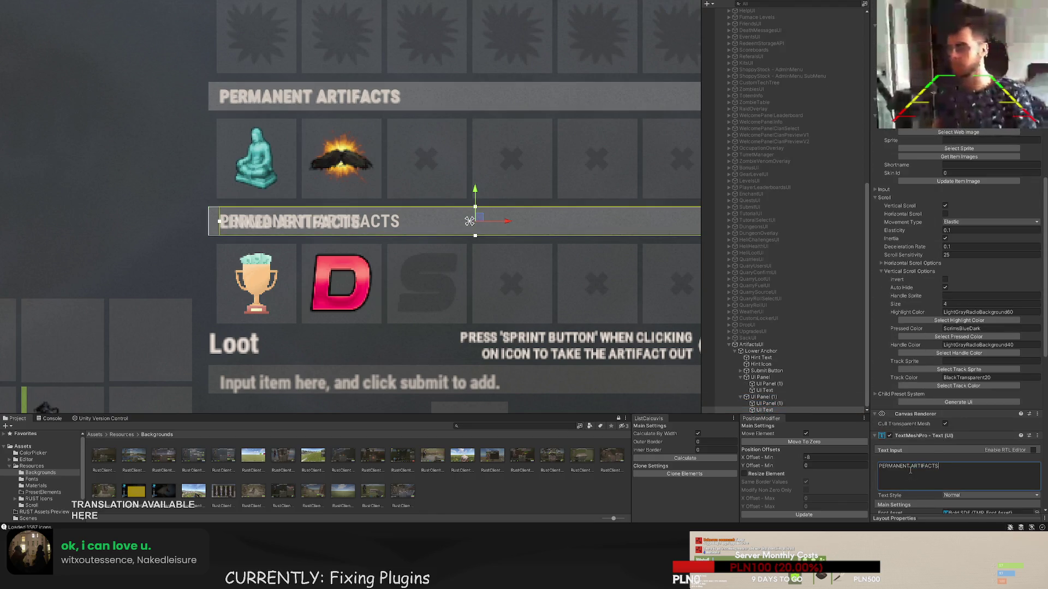
{"action": "type", "text": "ACCOUNT"}
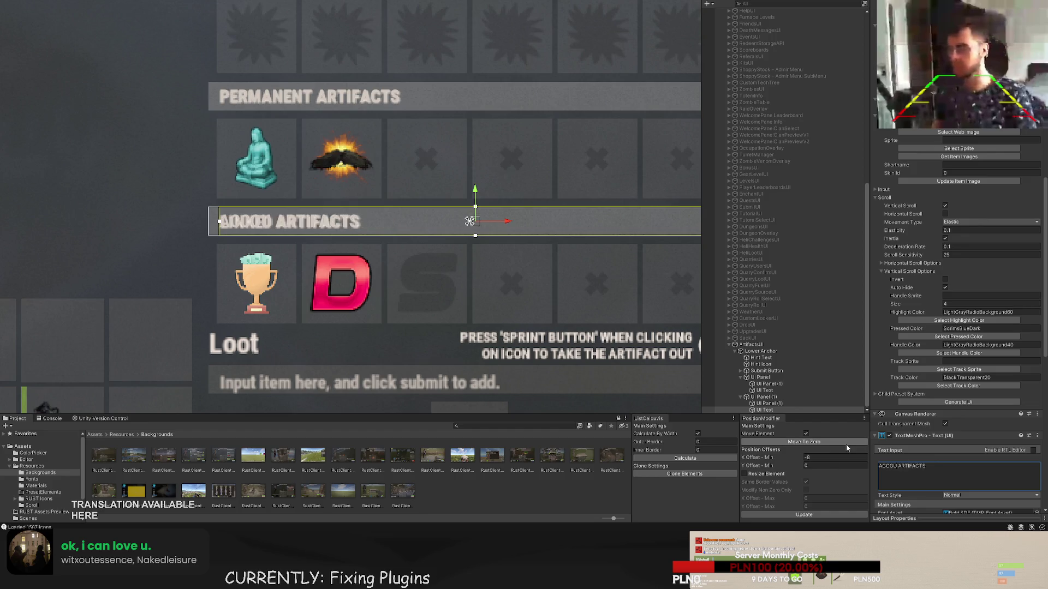
{"action": "type", "text": "-LINKED"}
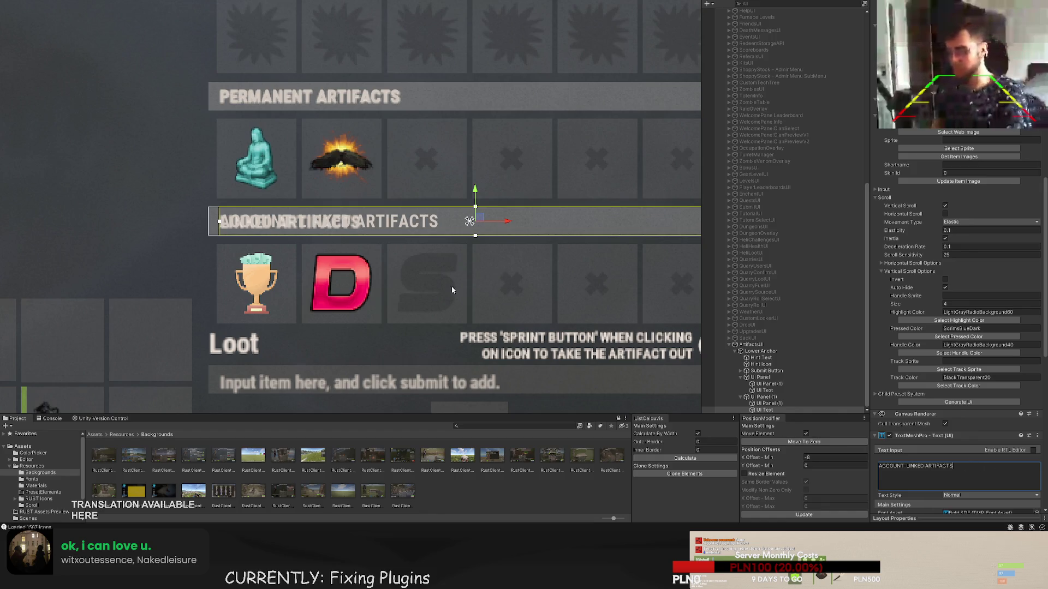
{"action": "scroll", "coordinate": [442, 327], "scroll_direction": "down", "scroll_amount": 3}
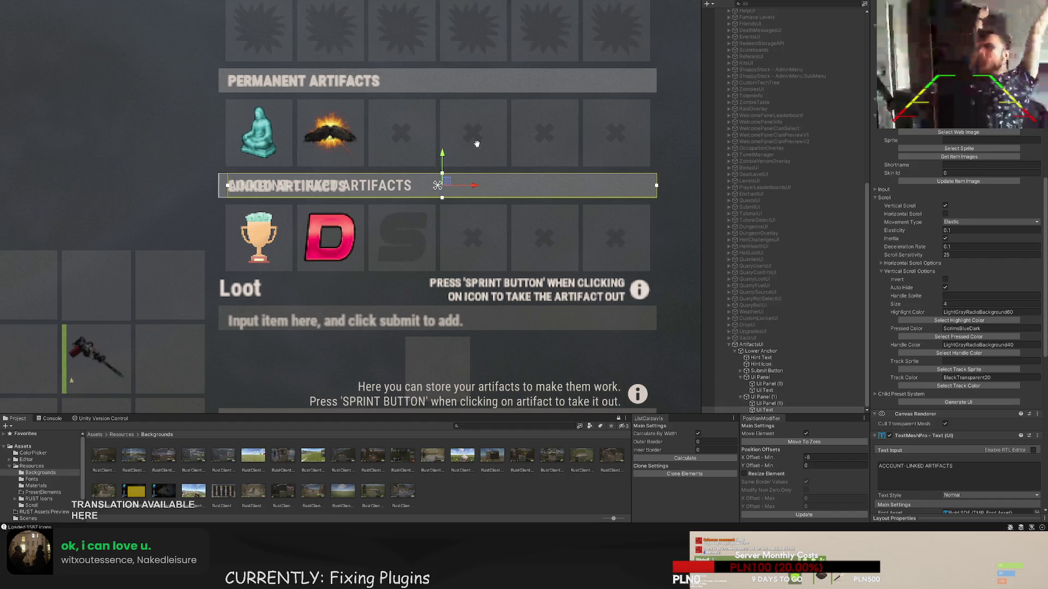
{"action": "left_click", "coordinate": [791, 395]}
{"action": "left_click", "coordinate": [776, 378]}
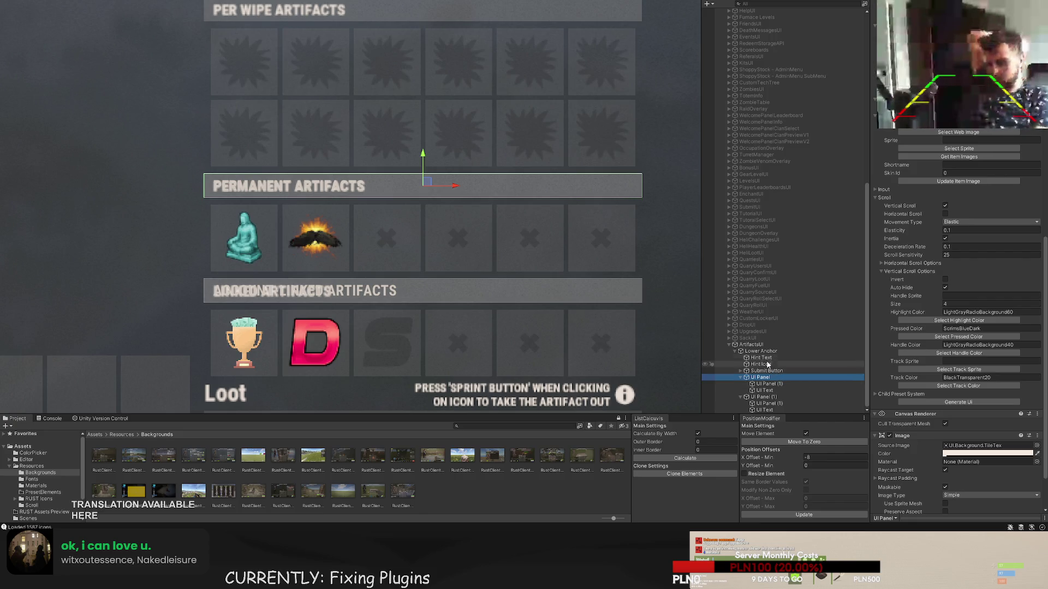
- Duplicate the PERMANENT ARTIFACTS header and move the copy up onto the top slot grid
{"action": "scroll", "coordinate": [526, 244], "scroll_direction": "up", "scroll_amount": 2}
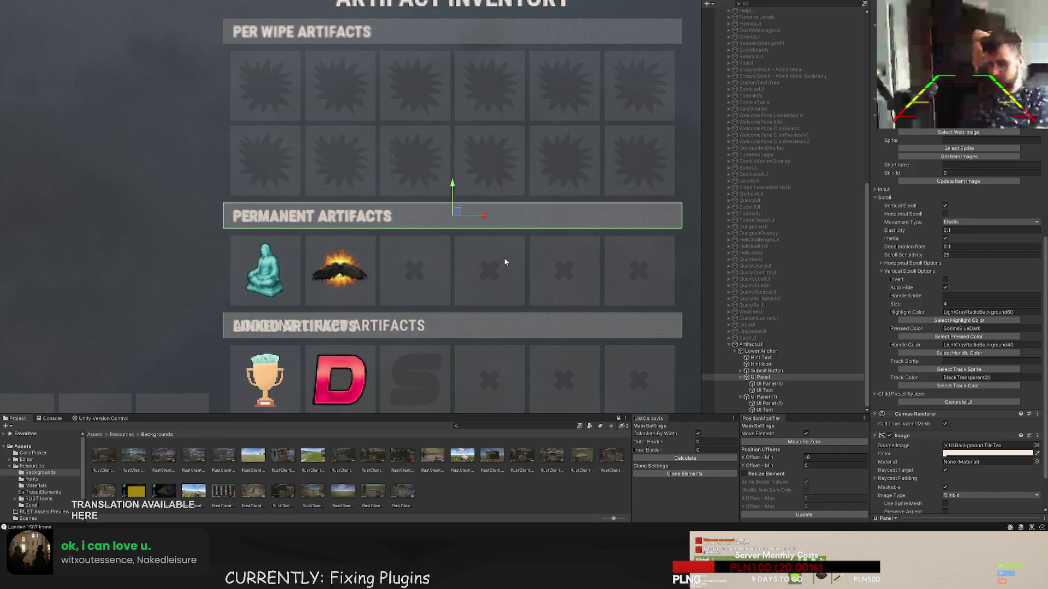
{"action": "key", "text": "ctrl+d"}
{"action": "scroll", "coordinate": [440, 184], "scroll_direction": "up", "scroll_amount": 2}
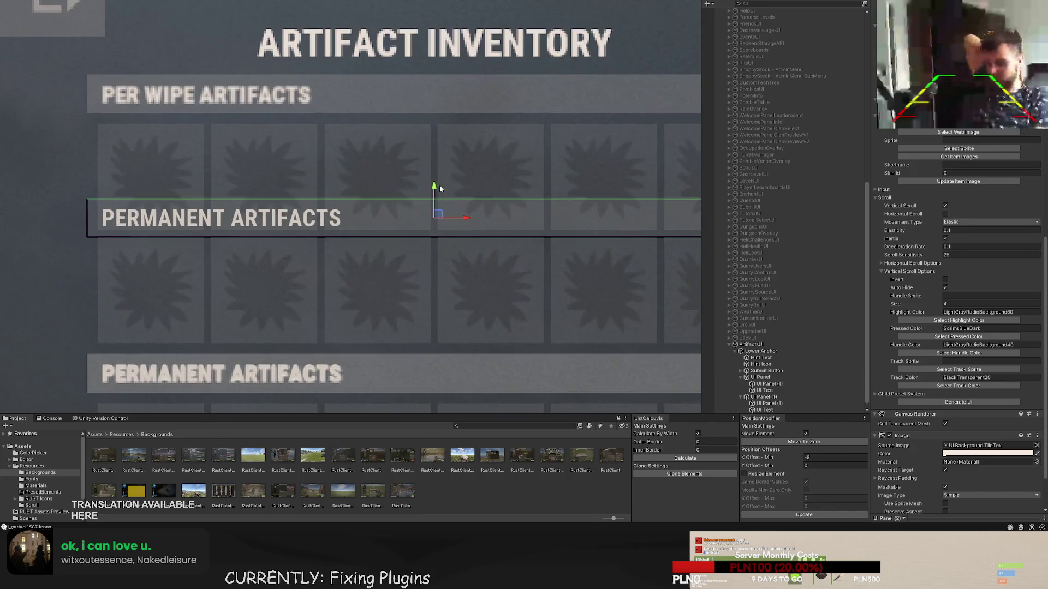
{"action": "mouse_move", "coordinate": [440, 186]}
{"action": "left_mouse_down"}
{"action": "mouse_move", "coordinate": [434, 66]}
{"action": "mouse_move", "coordinate": [445, 67]}
{"action": "left_mouse_up"}
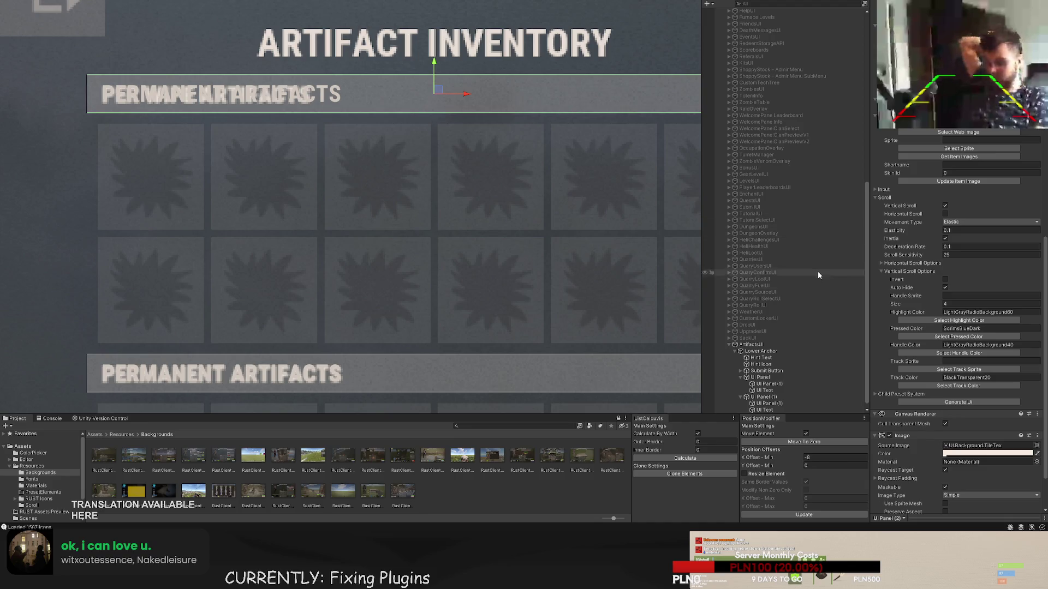
{"action": "scroll", "coordinate": [780, 339], "scroll_direction": "down", "scroll_amount": 1}
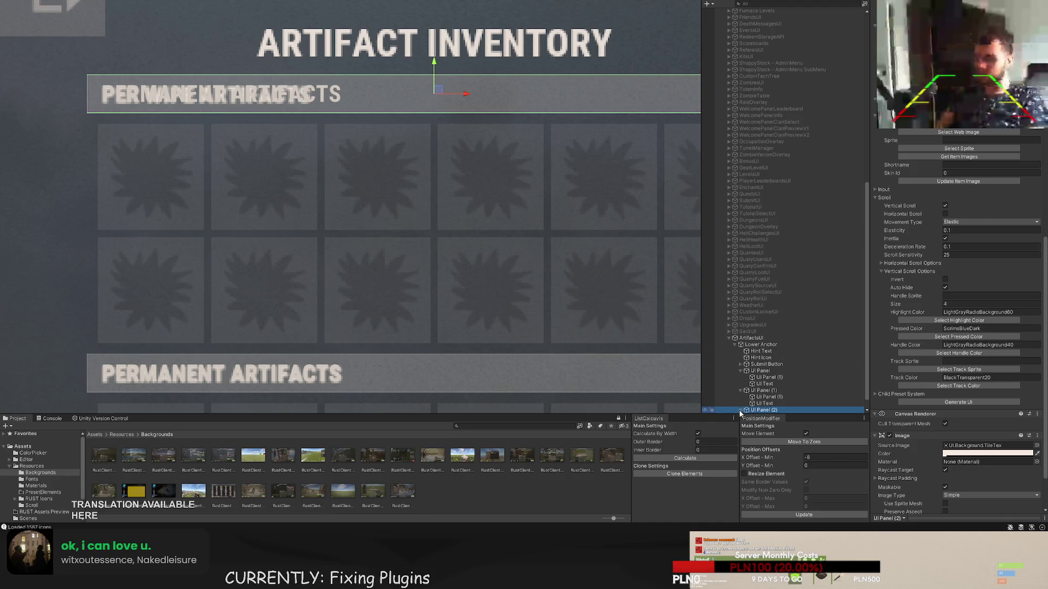
{"action": "left_click", "coordinate": [740, 411]}
{"action": "left_click", "coordinate": [769, 403]}
{"action": "key", "text": "f"}
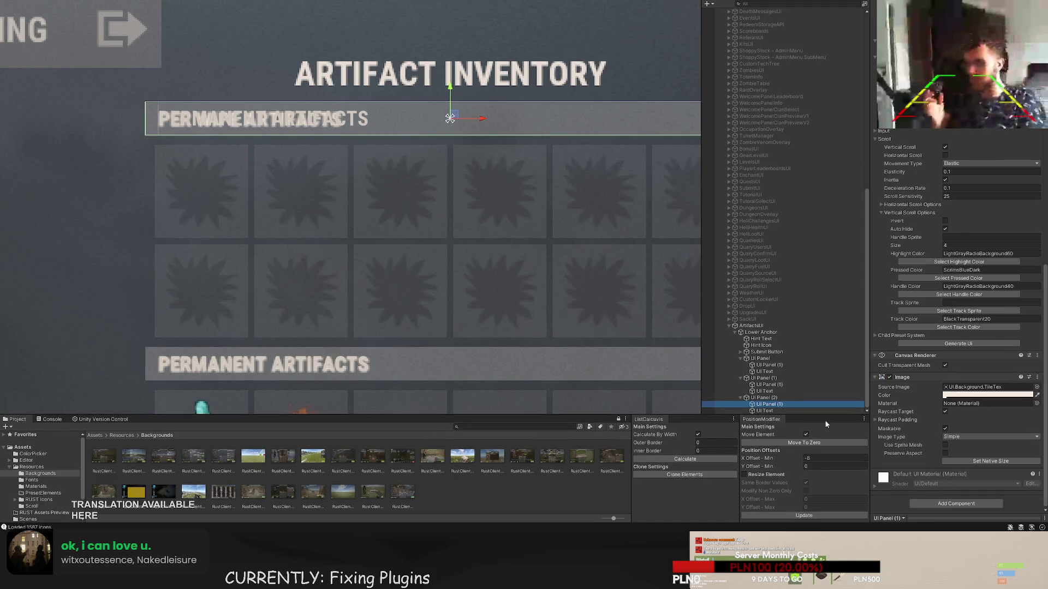
- Change the copied header's text to PER WIPE ARTIFACTS
{"action": "left_click", "coordinate": [804, 411]}
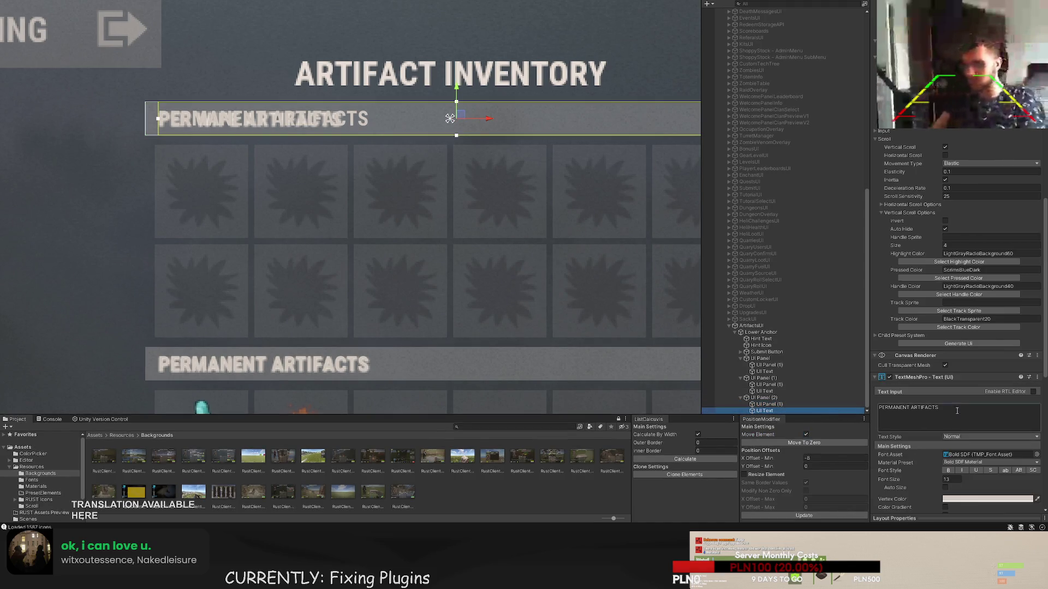
{"action": "left_click", "coordinate": [957, 410]}
{"action": "key", "text": "BackSpace"}
{"action": "type", "text": "WIP"}
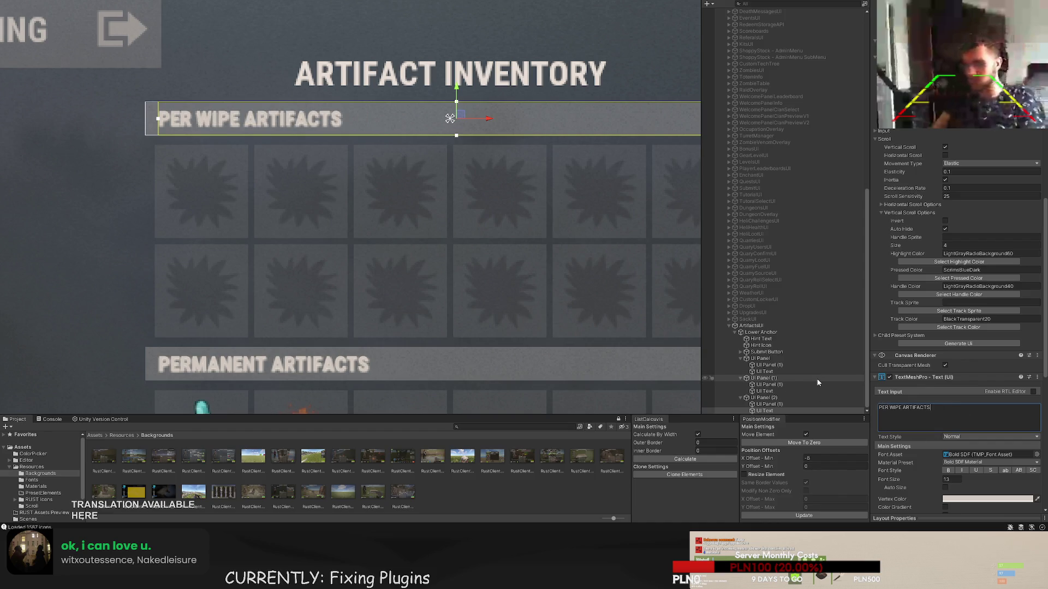
{"action": "scroll", "coordinate": [319, 228], "scroll_direction": "down", "scroll_amount": 4}
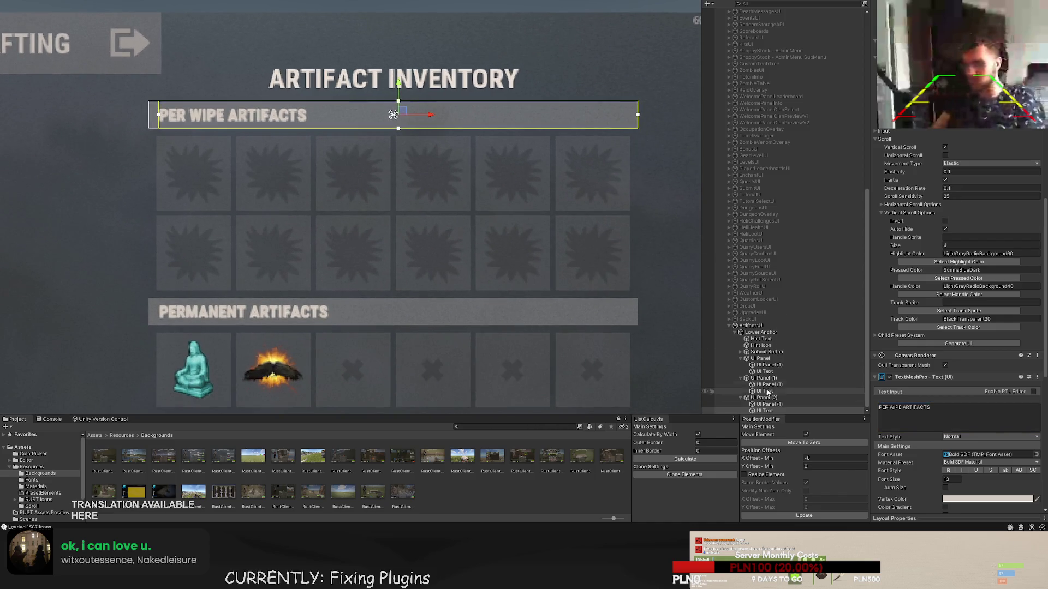
{"action": "left_click", "coordinate": [761, 332]}
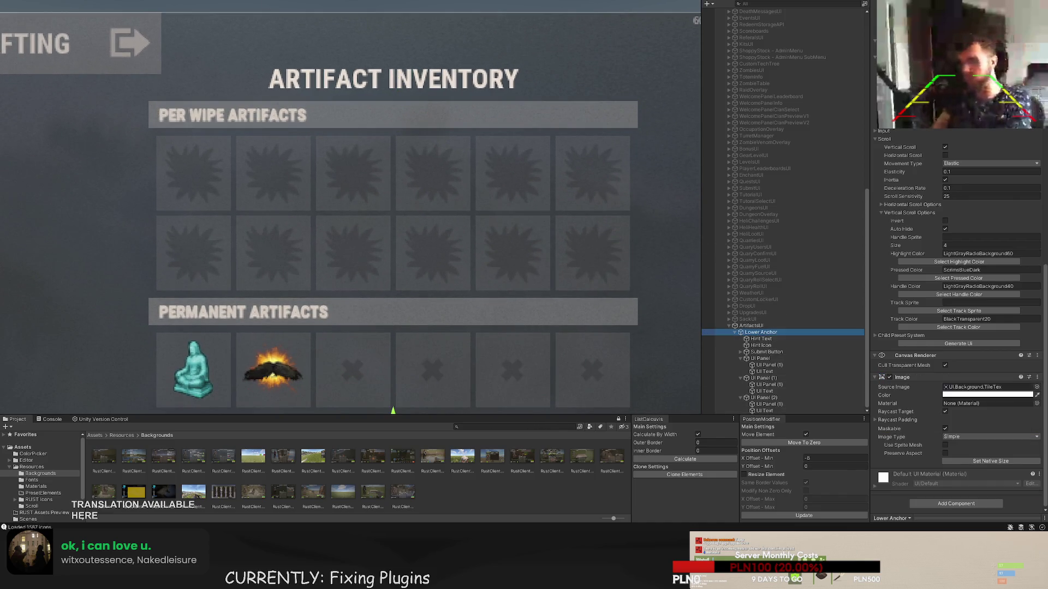
- Move the Example Text label up onto the Artifact Inventory heading
{"action": "scroll", "coordinate": [237, 96], "scroll_direction": "down", "scroll_amount": 5}
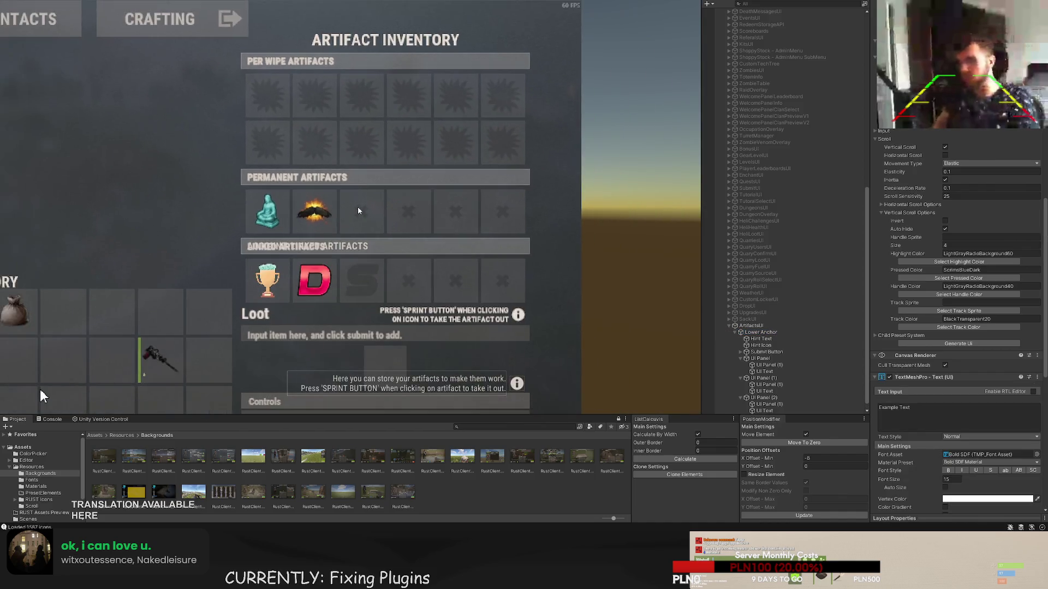
{"action": "scroll", "coordinate": [155, 273], "scroll_direction": "down", "scroll_amount": 3}
{"action": "left_click_drag", "start_coordinate": [240, 363], "coordinate": [240, 8]}
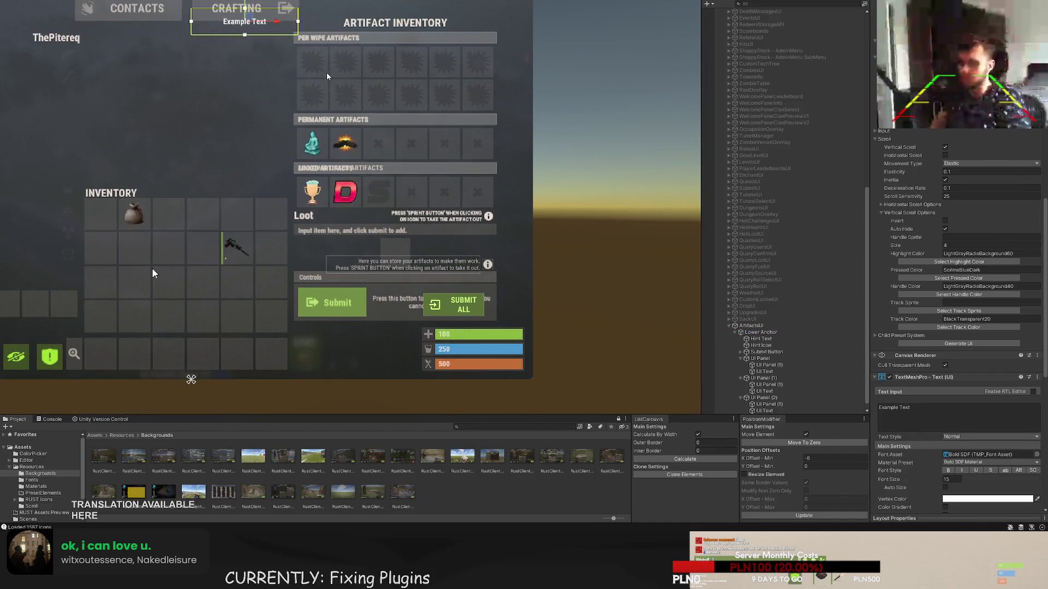
{"action": "scroll", "coordinate": [263, 157], "scroll_direction": "up", "scroll_amount": 2}
{"action": "left_click_drag", "start_coordinate": [265, 121], "coordinate": [394, 121]}
{"action": "scroll", "coordinate": [412, 124], "scroll_direction": "up", "scroll_amount": 3}
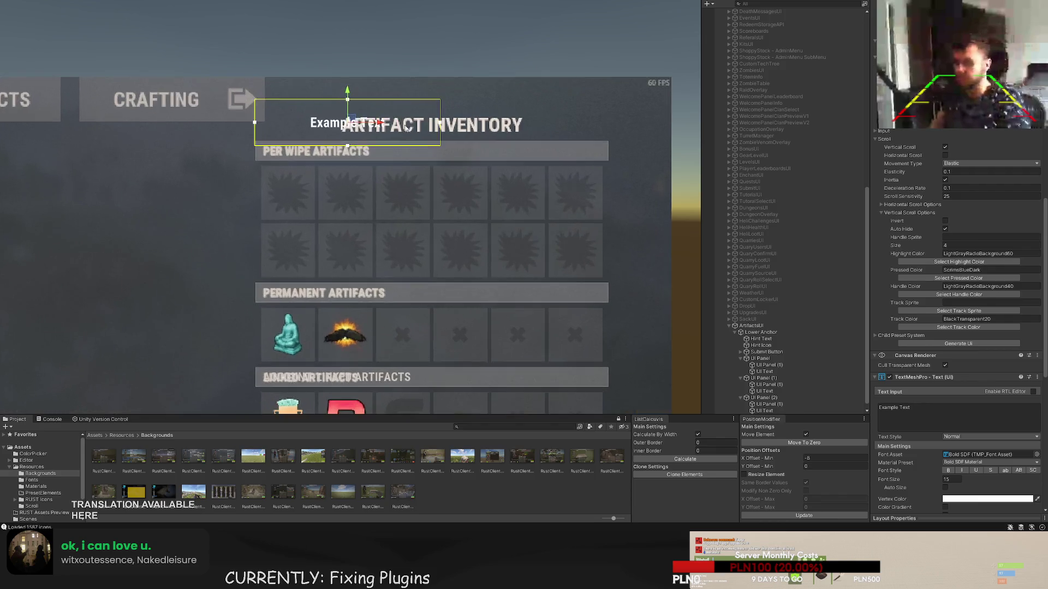
{"action": "left_click_drag", "start_coordinate": [430, 188], "coordinate": [401, 220]}
- Widen the label's box across the heading, raise its bottom edge and bottom-align the text
{"action": "key", "text": "t"}
{"action": "left_click_drag", "start_coordinate": [415, 139], "coordinate": [646, 138]}
{"action": "scroll", "coordinate": [402, 181], "scroll_direction": "up", "scroll_amount": 2}
{"action": "left_click_drag", "start_coordinate": [419, 186], "coordinate": [418, 178]}
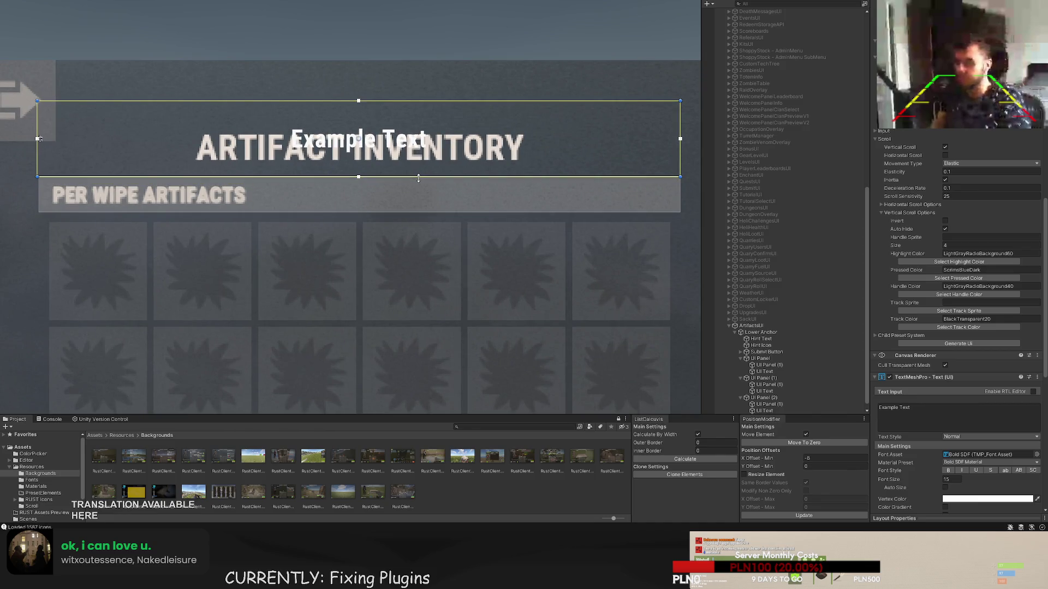
{"action": "left_click_drag", "start_coordinate": [410, 100], "coordinate": [410, 122]}
{"action": "scroll", "coordinate": [964, 366], "scroll_direction": "down", "scroll_amount": 5}
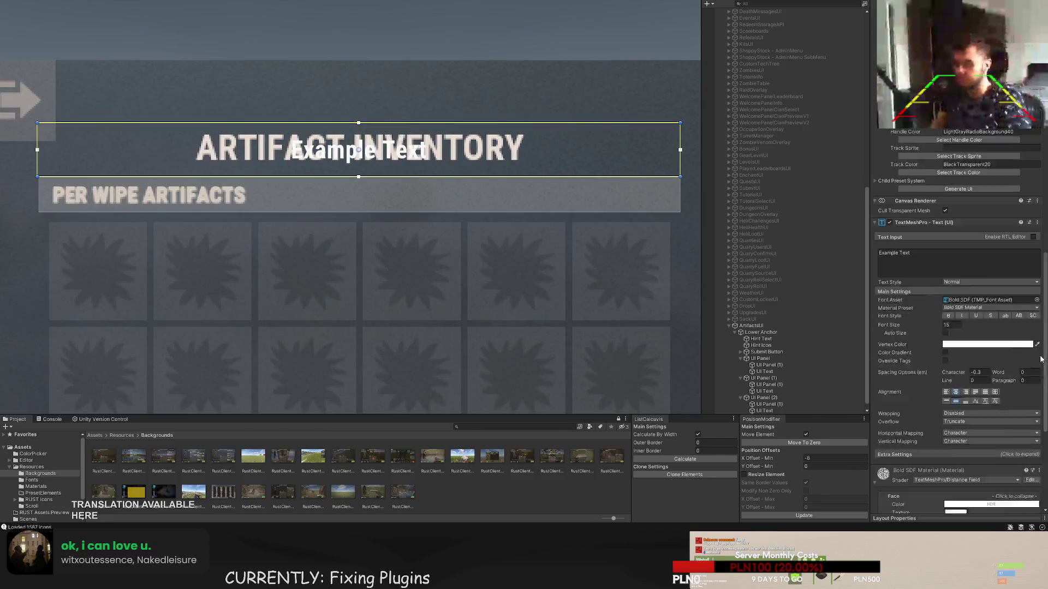
{"action": "left_click", "coordinate": [965, 335]}
{"action": "scroll", "coordinate": [389, 176], "scroll_direction": "up", "scroll_amount": 3}
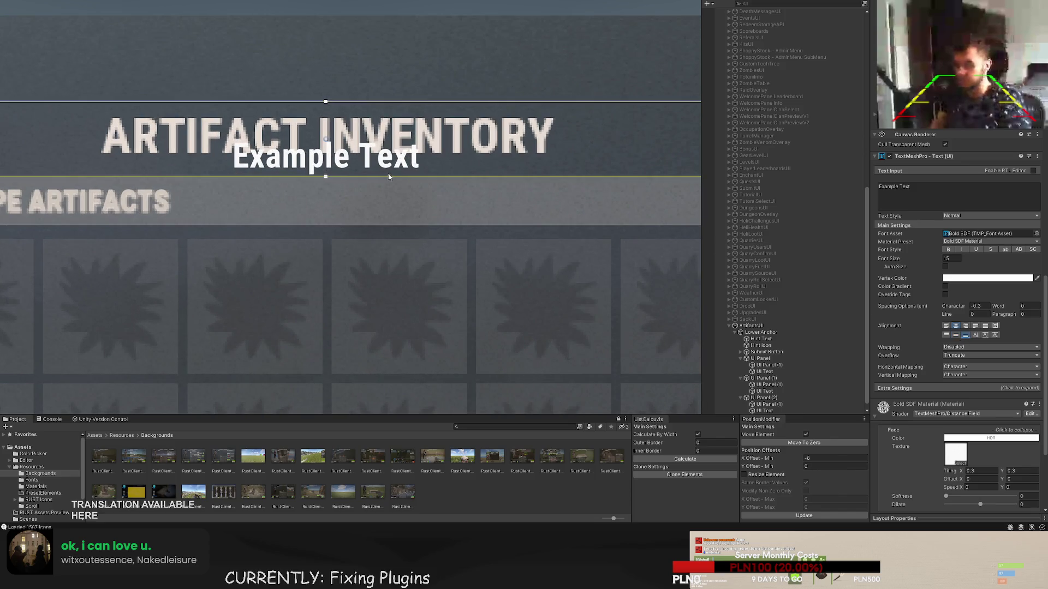
{"action": "left_click_drag", "start_coordinate": [388, 174], "coordinate": [388, 163]}
- Replace the placeholder with ARTIFACT INVENTORY and try font sizes 20, 22, then 21
{"action": "triple_click", "coordinate": [895, 186]}
{"action": "type", "text": "AR"}
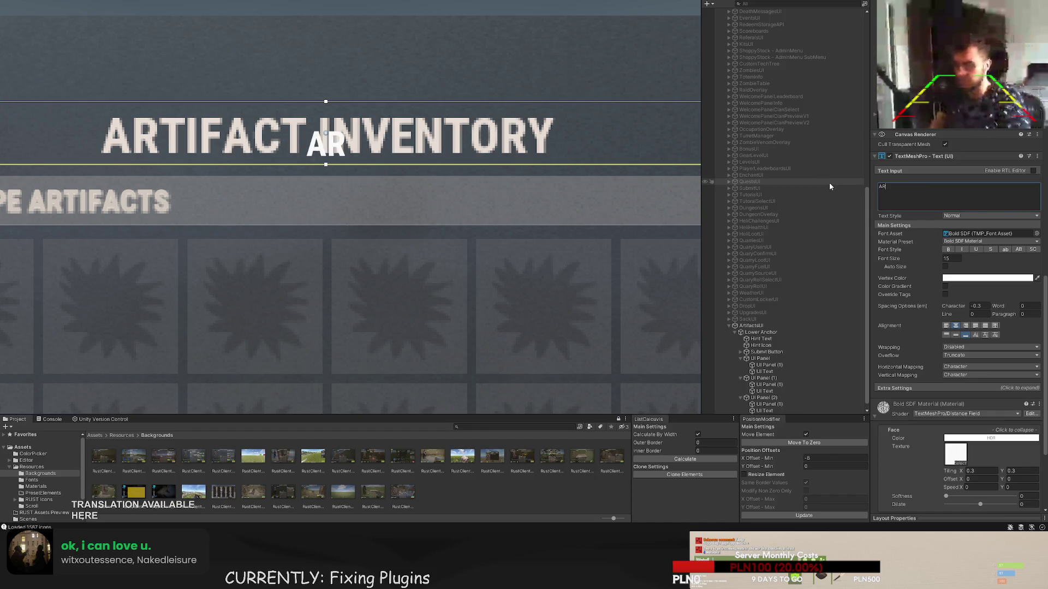
{"action": "type", "text": "TIFAC"}
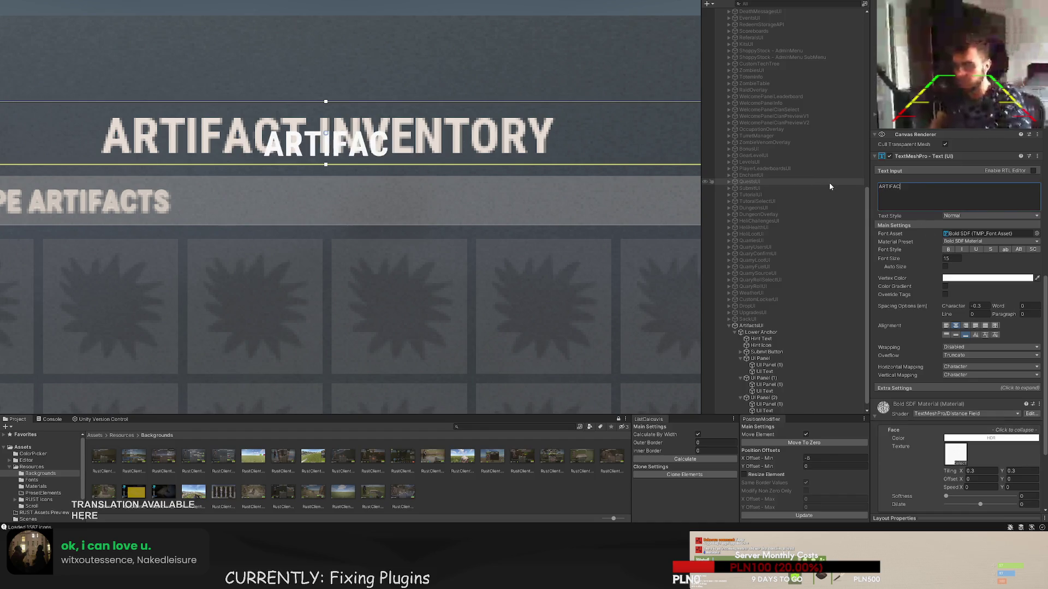
{"action": "type", "text": "T INVENTORY"}
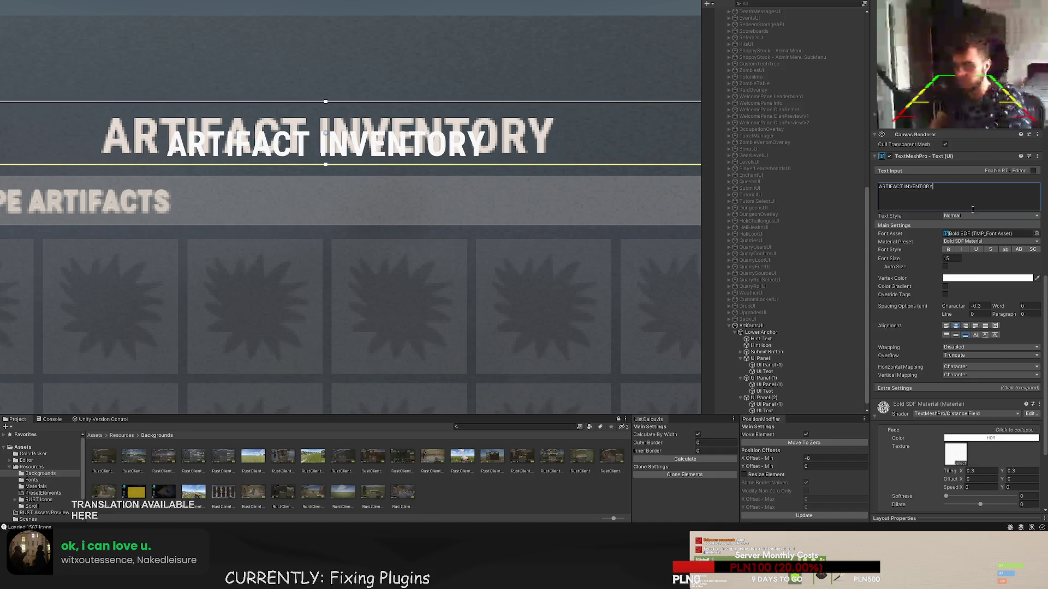
{"action": "left_click", "coordinate": [951, 259]}
{"action": "type", "text": "20"}
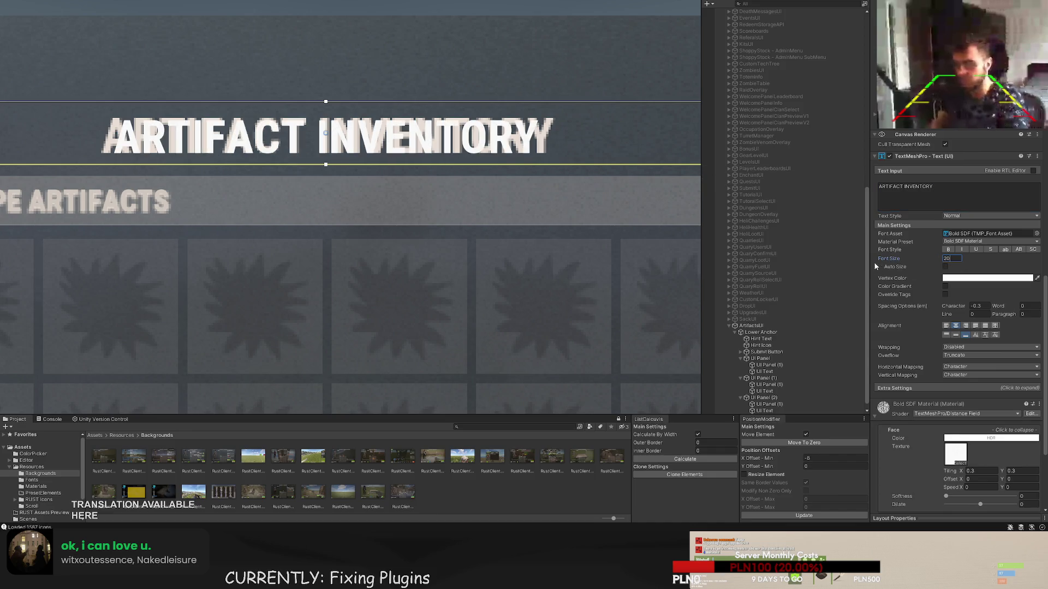
{"action": "key", "text": "BackSpace"}
{"action": "type", "text": "2"}
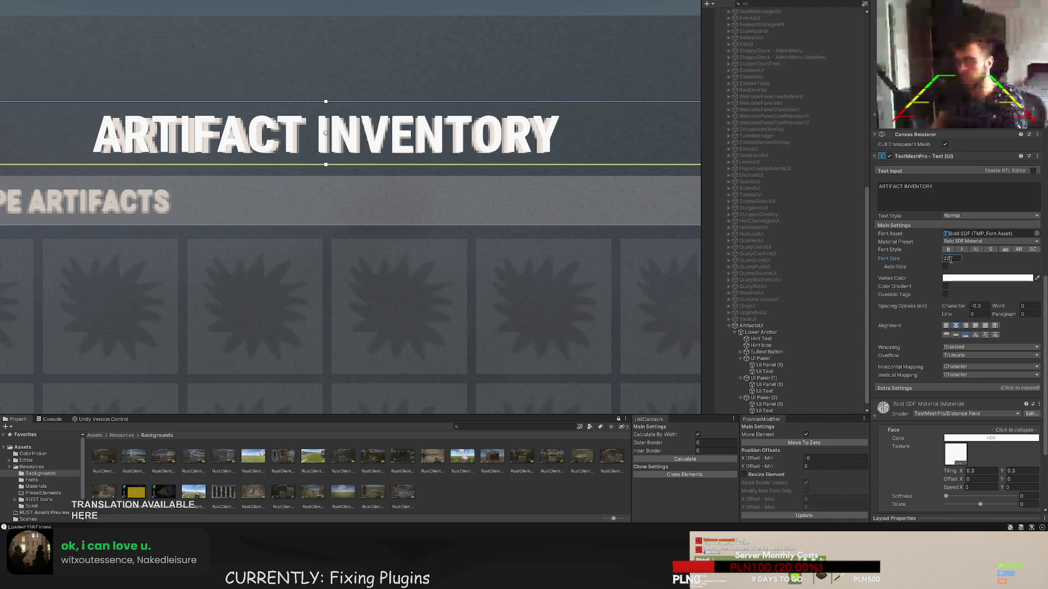
{"action": "key", "text": "BackSpace"}
{"action": "type", "text": "1"}
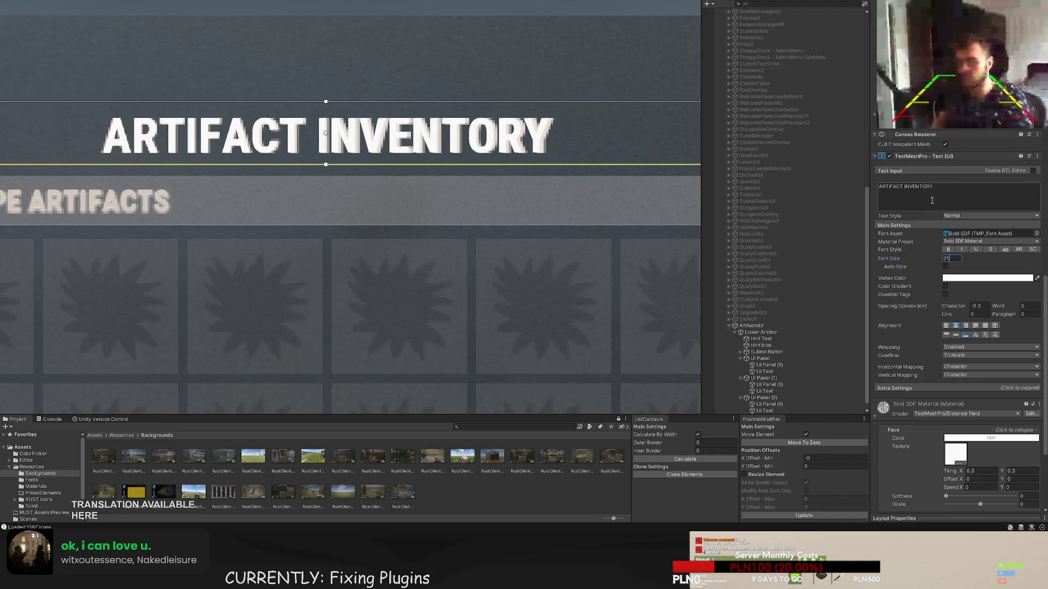
- Expand SackUI and inspect the Upgrades Title settings as a reference
{"action": "left_click", "coordinate": [729, 314]}
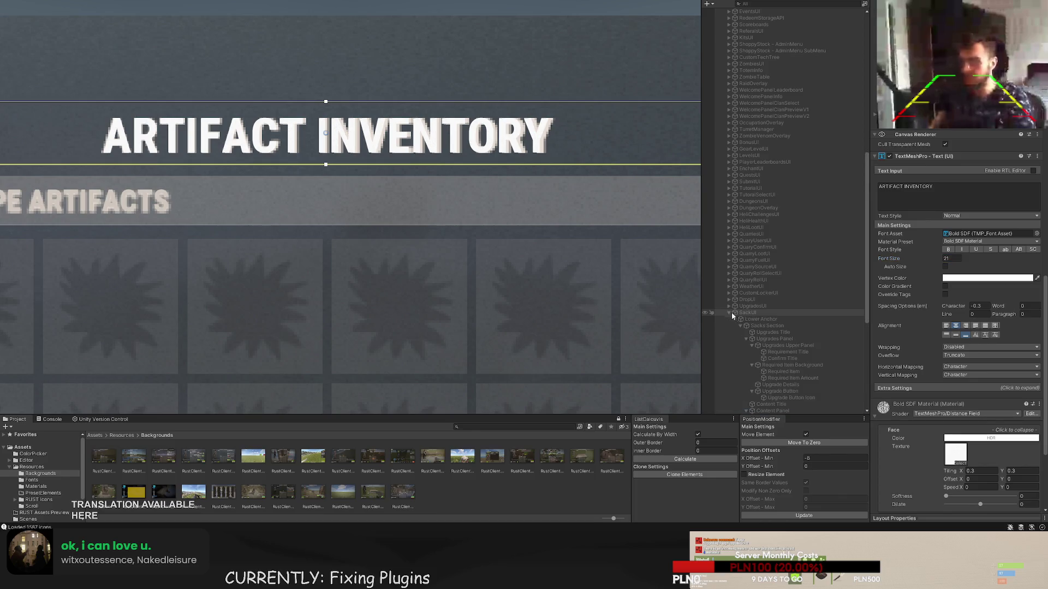
{"action": "left_click", "coordinate": [783, 331]}
{"action": "scroll", "coordinate": [785, 334], "scroll_direction": "down", "scroll_amount": 5}
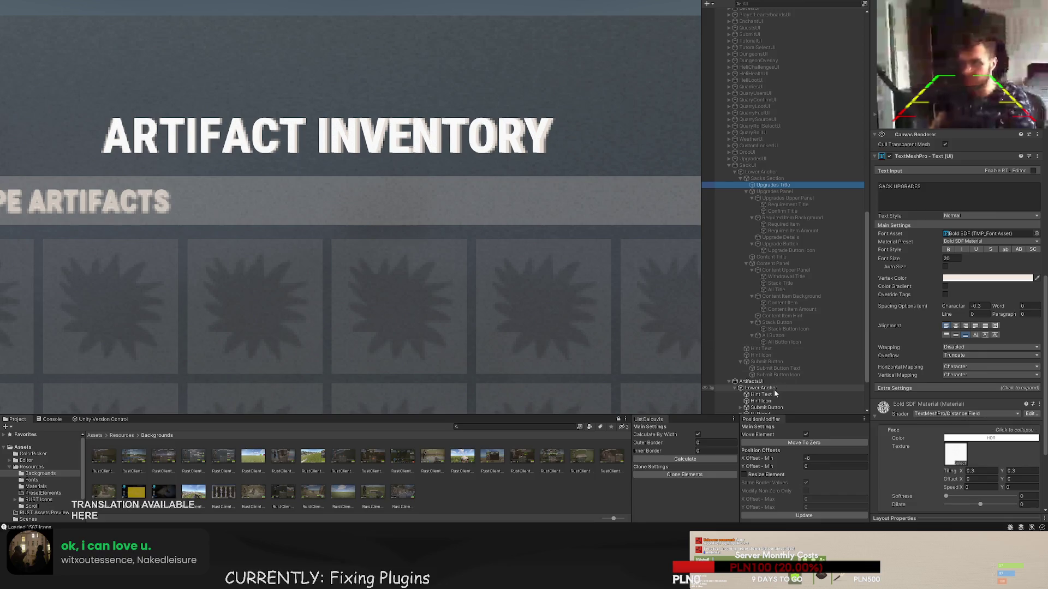
{"action": "scroll", "coordinate": [1007, 298], "scroll_direction": "up", "scroll_amount": 10}
{"action": "scroll", "coordinate": [1004, 298], "scroll_direction": "up", "scroll_amount": 5}
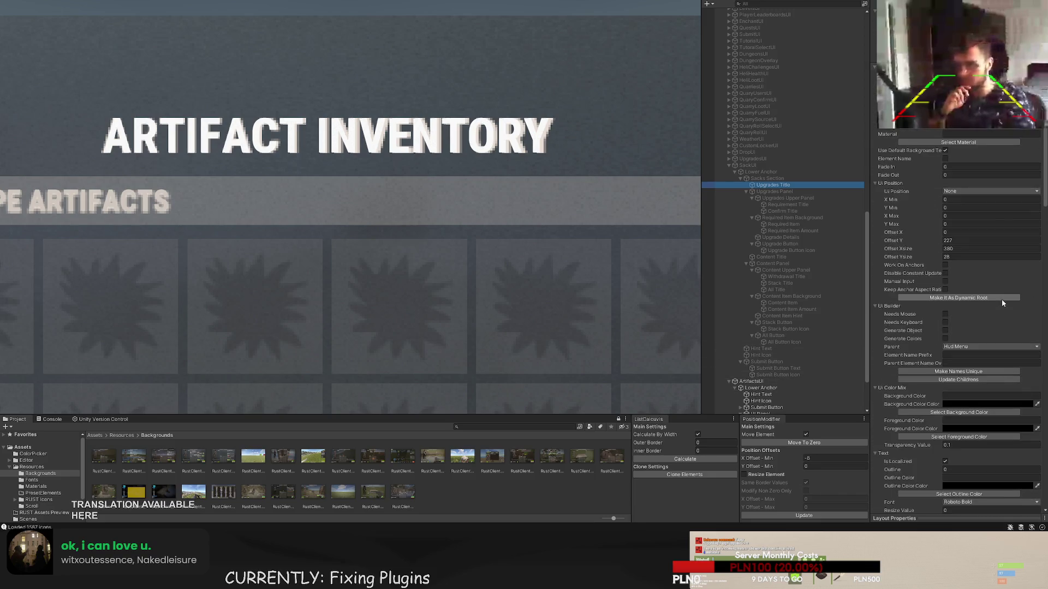
{"action": "scroll", "coordinate": [800, 340], "scroll_direction": "down", "scroll_amount": 3}
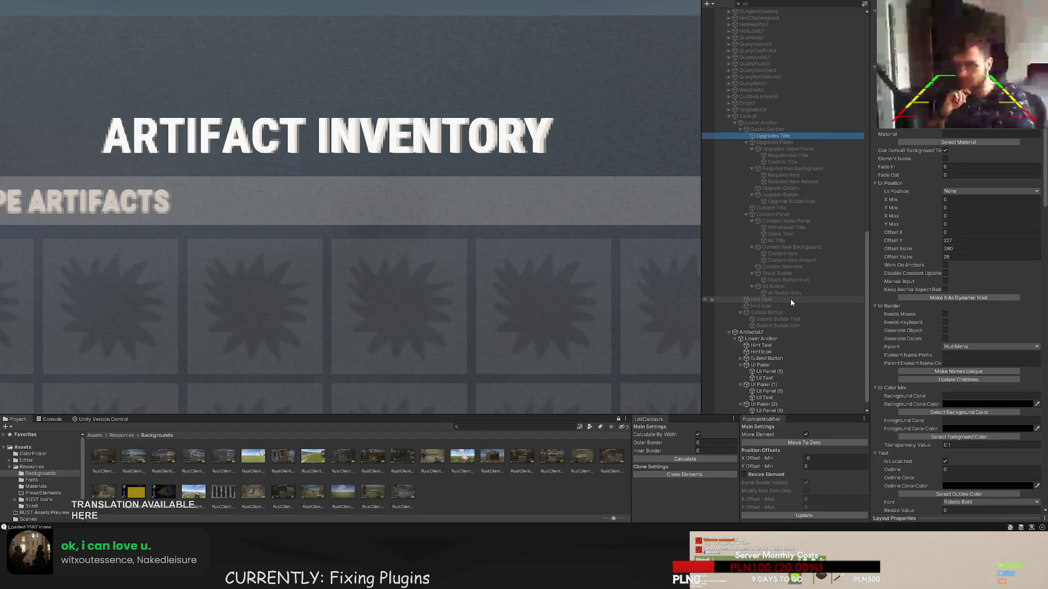
{"action": "scroll", "coordinate": [790, 298], "scroll_direction": "down", "scroll_amount": 1}
- Set the title's font size to 20 and colour it LightGray
{"action": "left_click", "coordinate": [774, 407]}
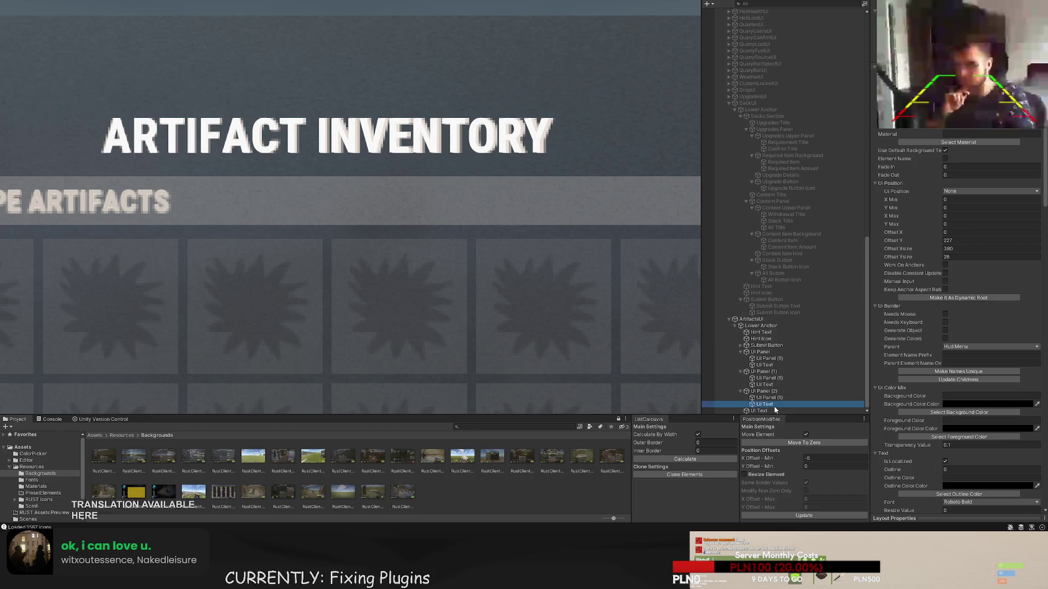
{"action": "scroll", "coordinate": [950, 395], "scroll_direction": "down", "scroll_amount": 10}
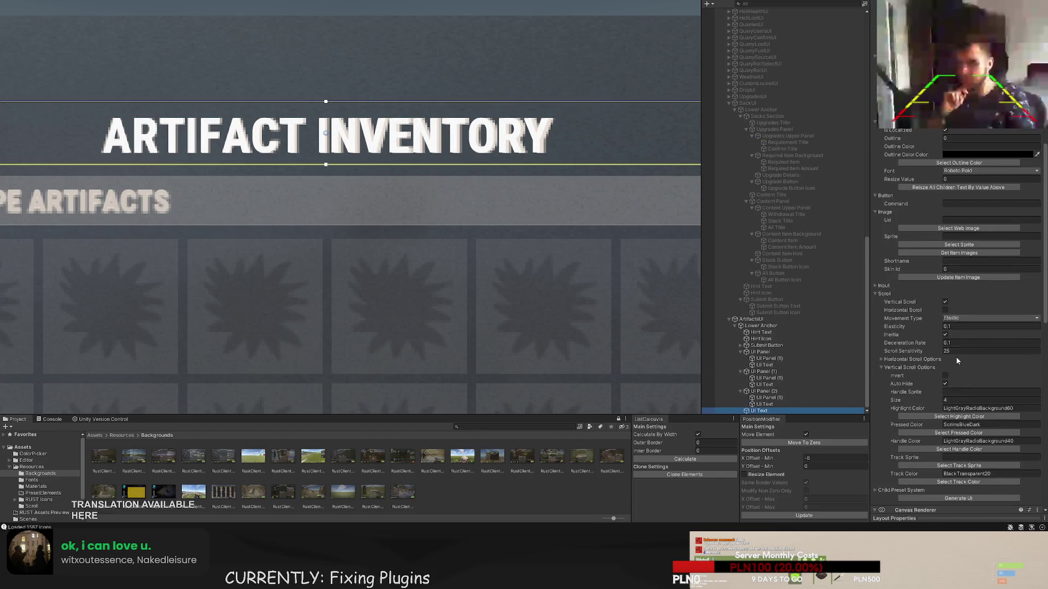
{"action": "scroll", "coordinate": [949, 395], "scroll_direction": "down", "scroll_amount": 2}
{"action": "left_click", "coordinate": [950, 479]}
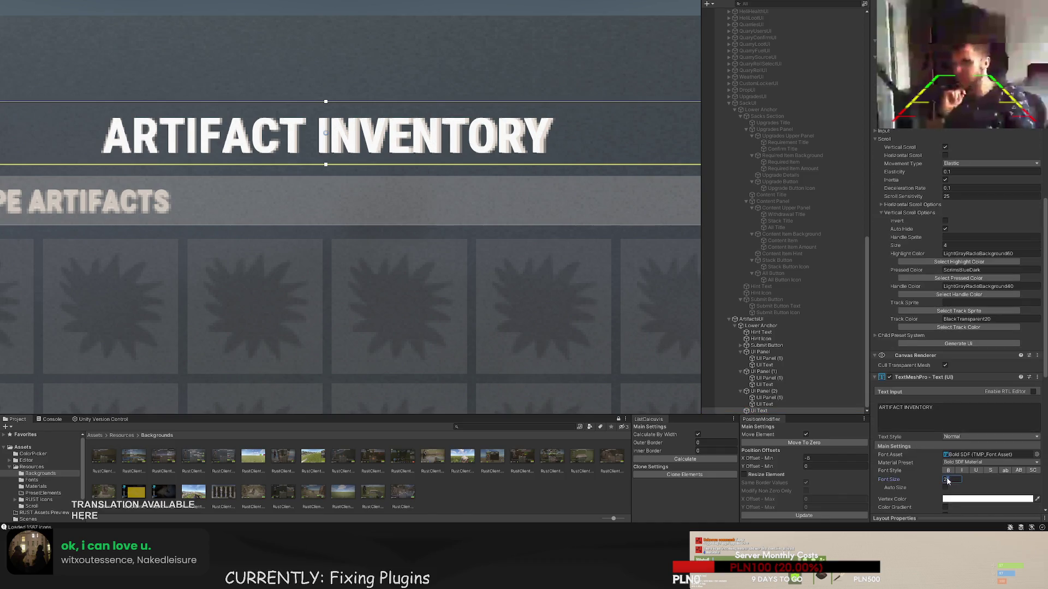
{"action": "type", "text": "20"}
{"action": "scroll", "coordinate": [889, 346], "scroll_direction": "up", "scroll_amount": 12}
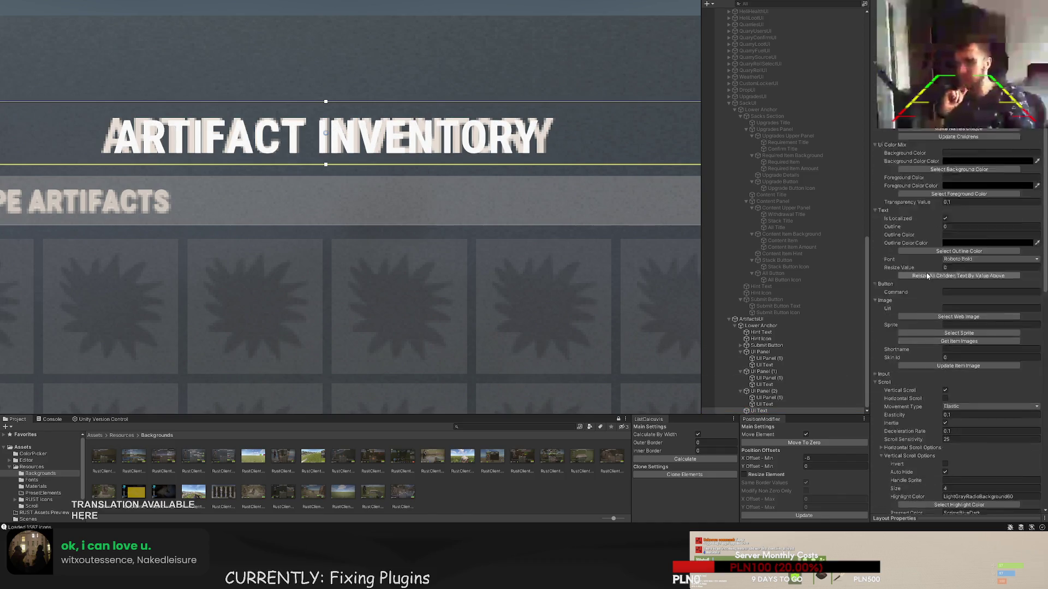
{"action": "left_click", "coordinate": [980, 186]}
{"action": "left_click", "coordinate": [436, 258]}
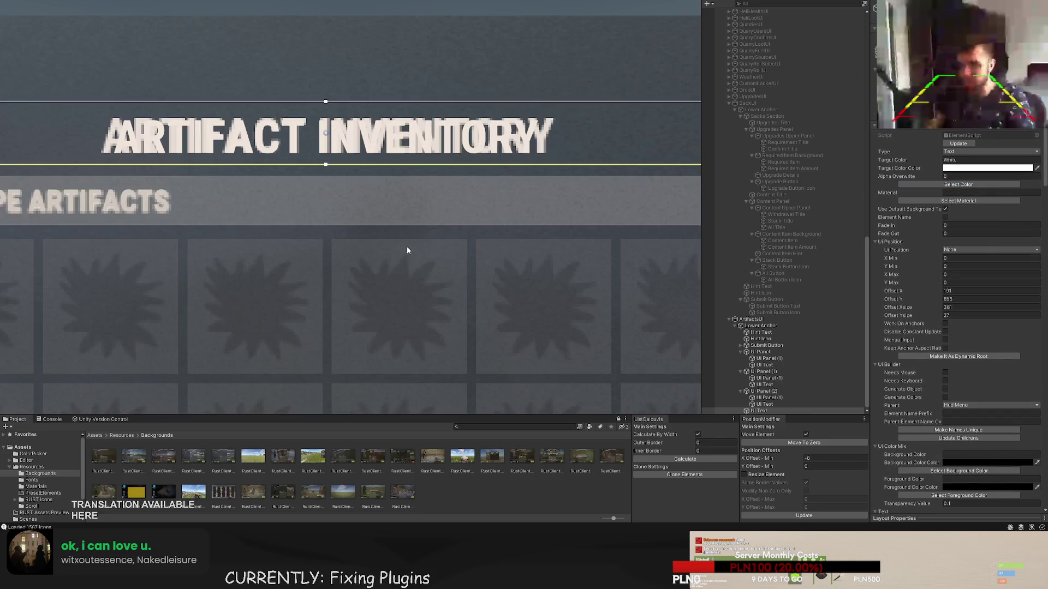
{"action": "scroll", "coordinate": [400, 41], "scroll_direction": "down", "scroll_amount": 5}
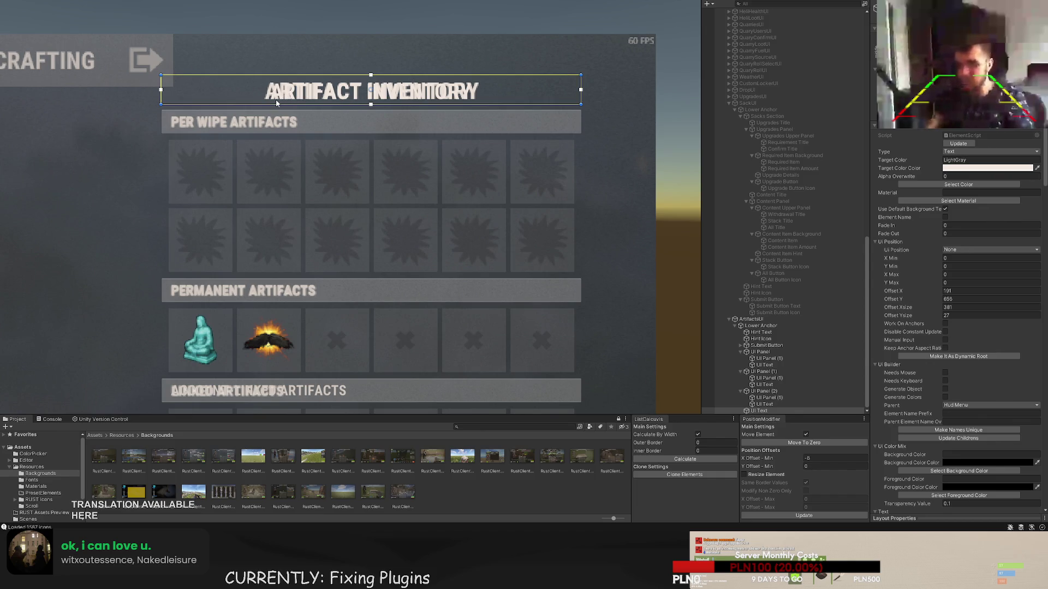
- Select UI Panel (2) and a section's text object, panning the view over the panel
{"action": "scroll", "coordinate": [360, 123], "scroll_direction": "up", "scroll_amount": 5}
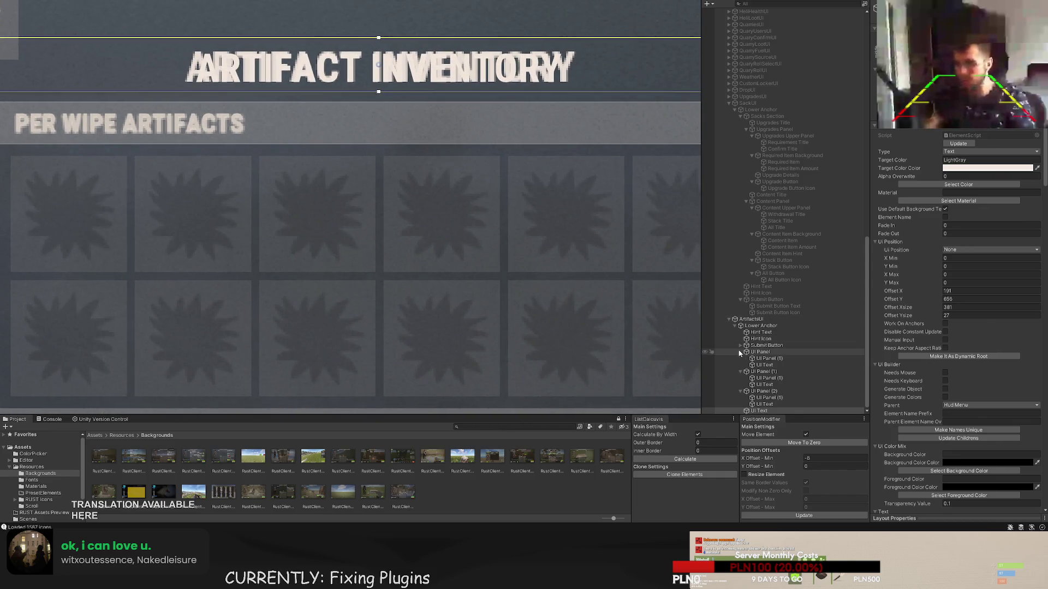
{"action": "left_click", "coordinate": [780, 394]}
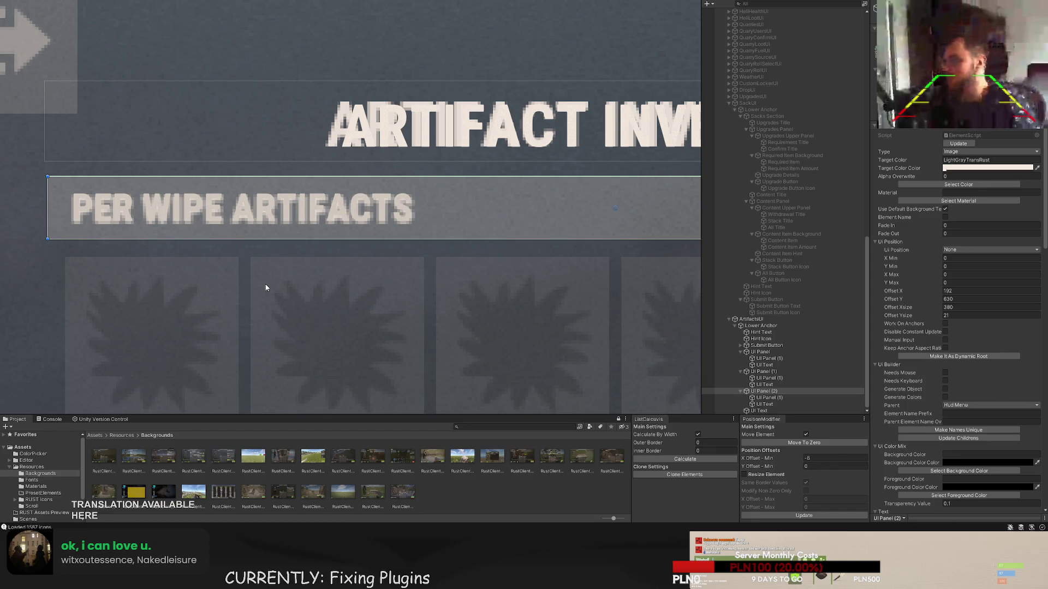
{"action": "scroll", "coordinate": [276, 278], "scroll_direction": "down", "scroll_amount": 3}
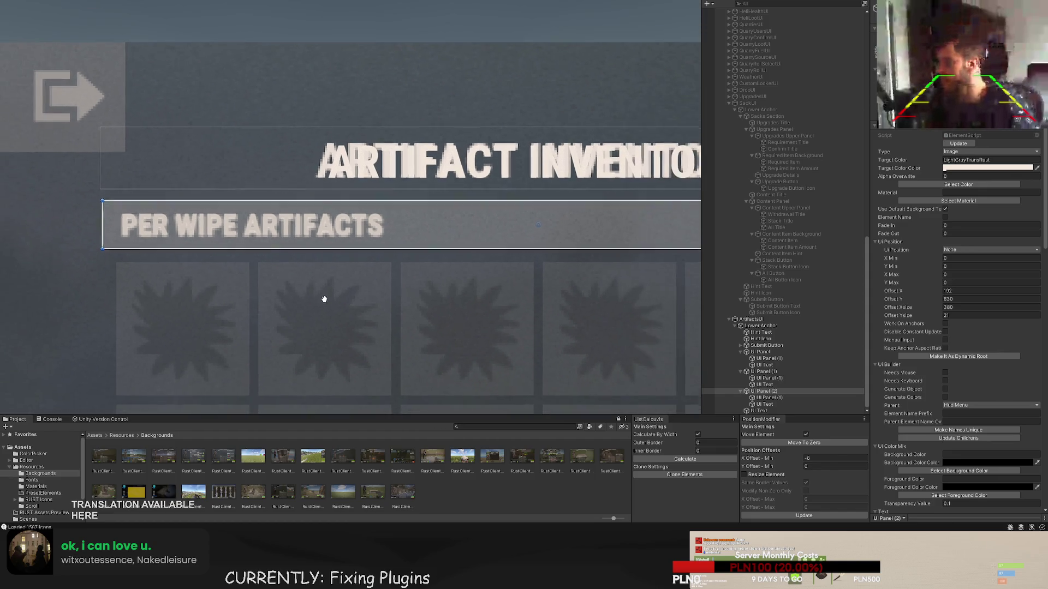
{"action": "scroll", "coordinate": [316, 251], "scroll_direction": "down", "scroll_amount": 3}
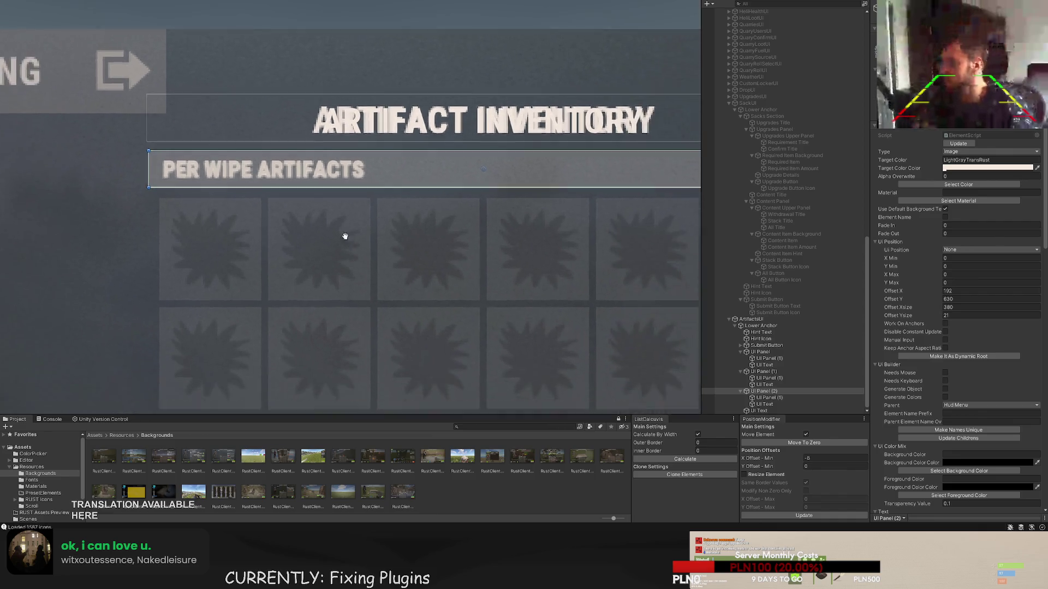
{"action": "left_click", "coordinate": [763, 404]}
{"action": "scroll", "coordinate": [416, 224], "scroll_direction": "down", "scroll_amount": 5}
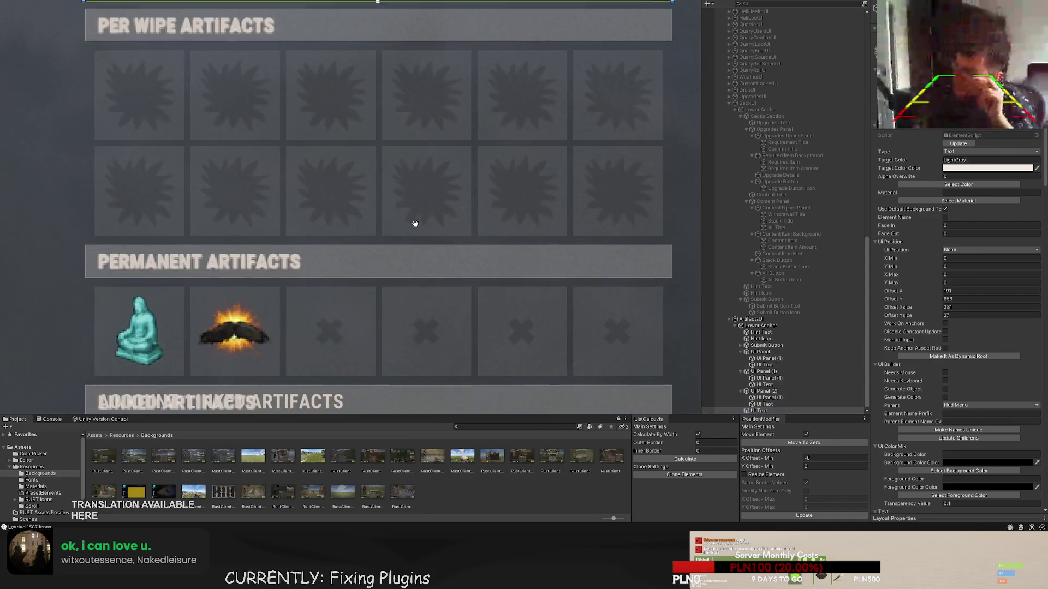
{"action": "mouse_move", "coordinate": [402, 233]}
{"action": "left_mouse_down"}
{"action": "mouse_move", "coordinate": [370, 157]}
{"action": "mouse_move", "coordinate": [412, 246]}
{"action": "left_mouse_up"}
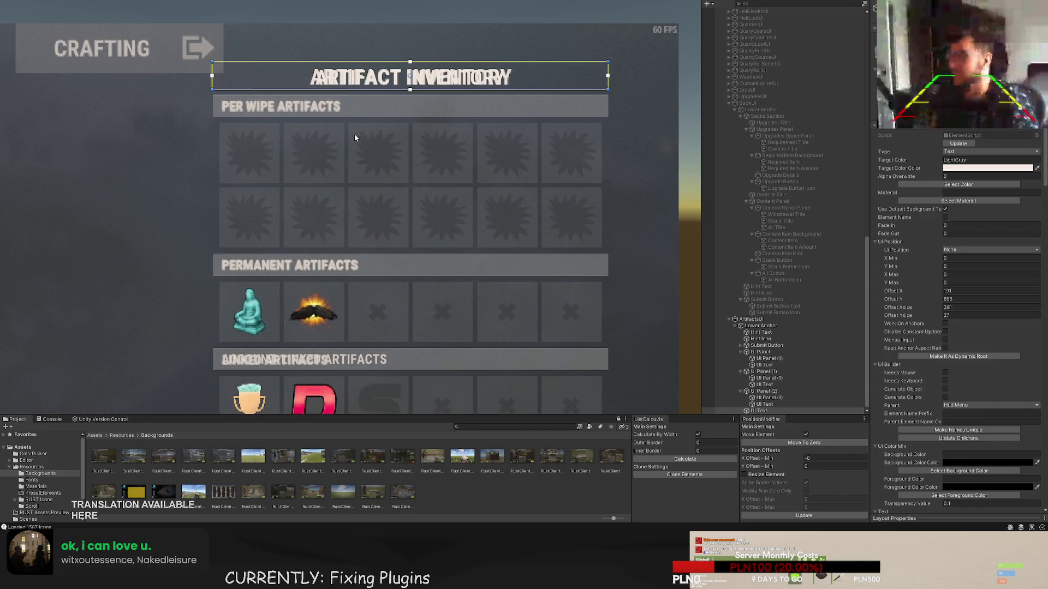
- Move UI Panel (2) above the other section panels in the Hierarchy
{"action": "left_click", "coordinate": [762, 326]}
{"action": "left_click", "coordinate": [760, 352]}
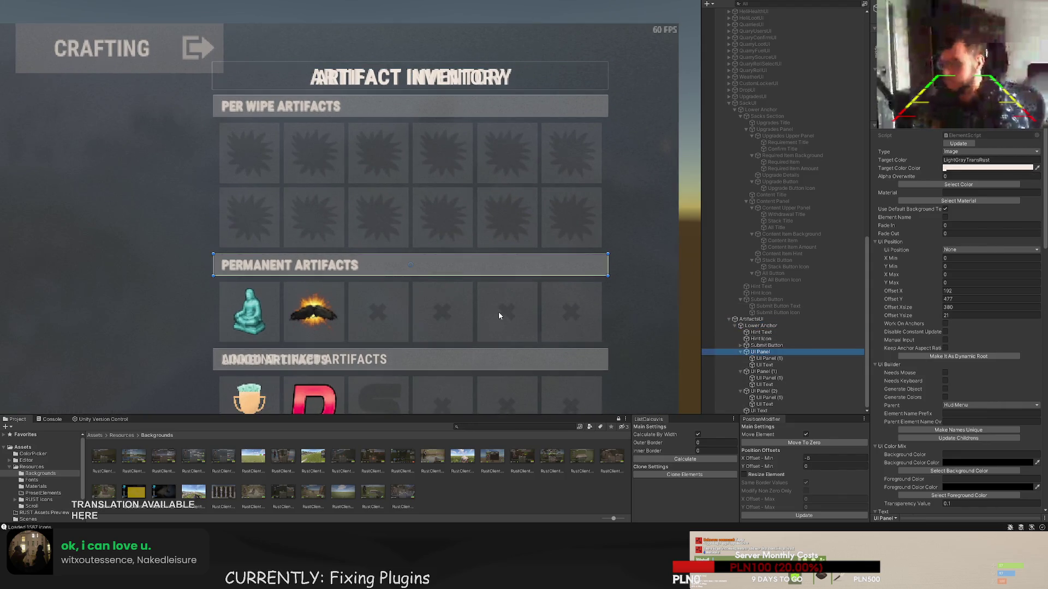
{"action": "left_click_drag", "start_coordinate": [499, 312], "coordinate": [496, 154]}
{"action": "left_click", "coordinate": [767, 358]}
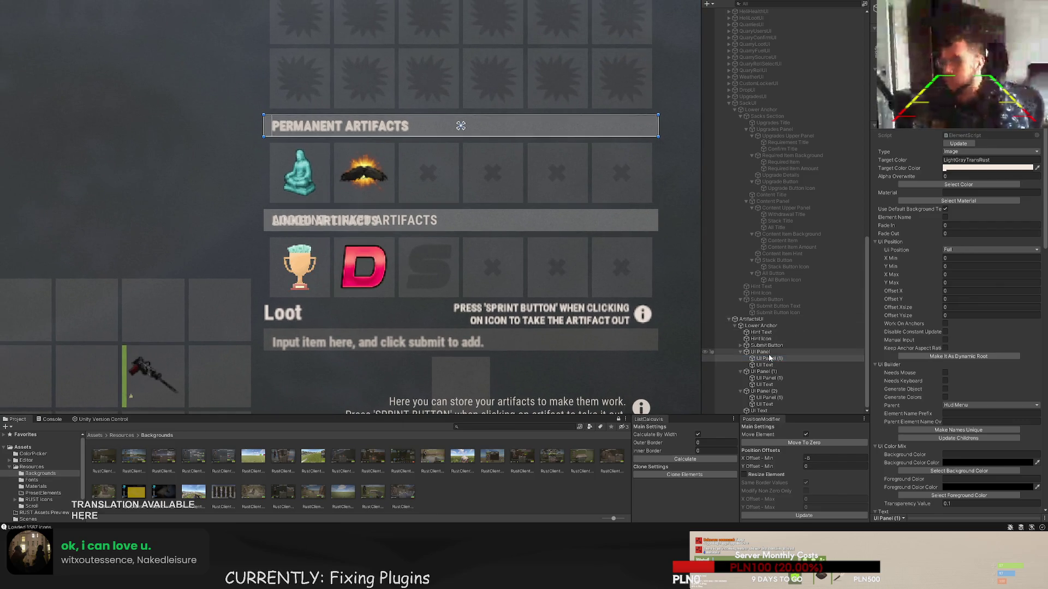
{"action": "left_click", "coordinate": [762, 411]}
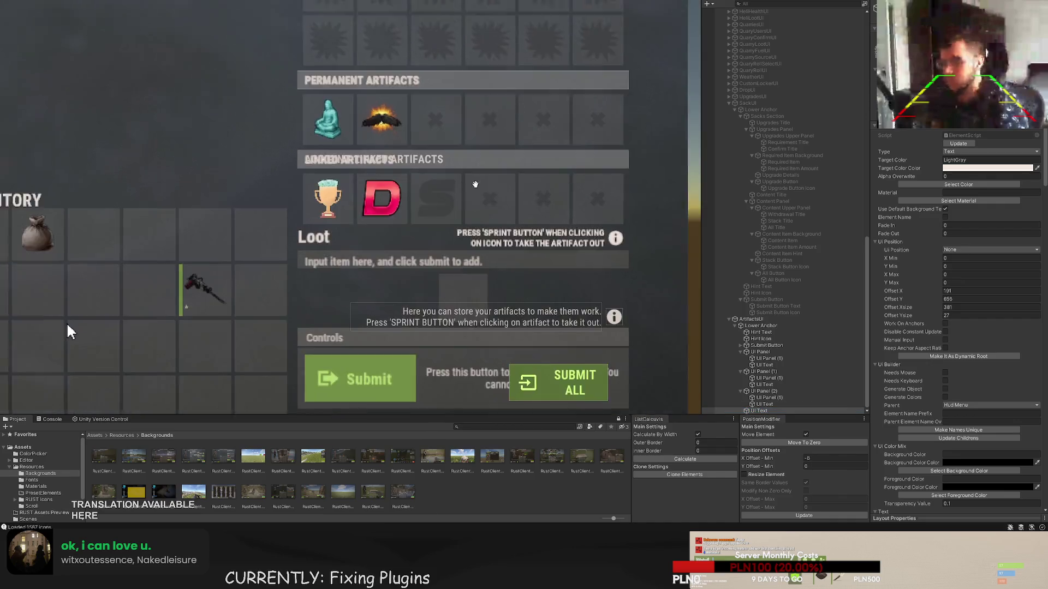
{"action": "left_click", "coordinate": [764, 391]}
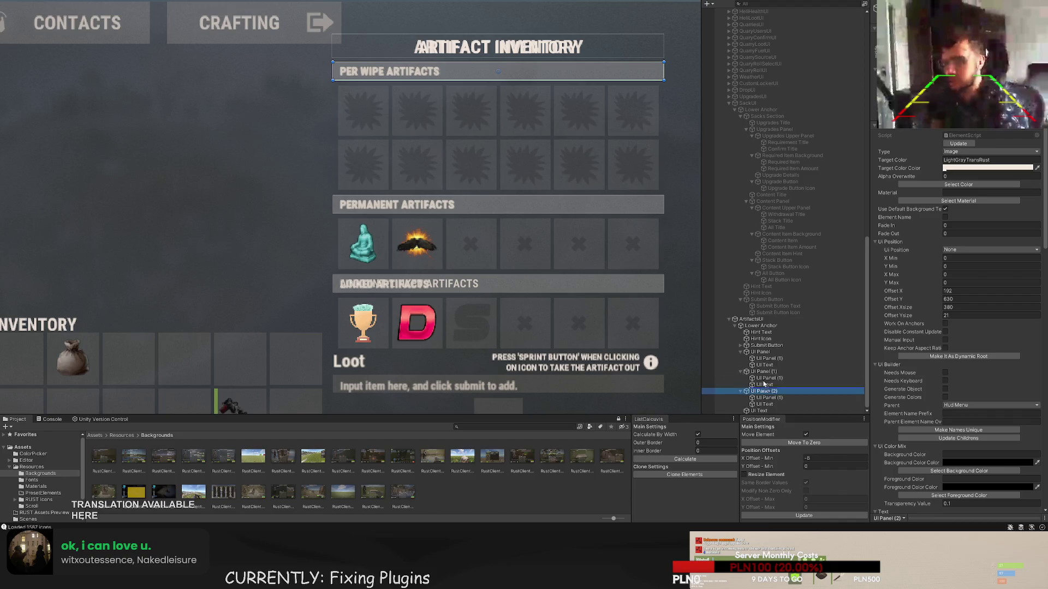
{"action": "left_click_drag", "start_coordinate": [764, 391], "coordinate": [760, 352]}
- Select UI Panel (1), the Linked Artifacts bar, and create a new white panel with Ctrl+Shift+N
{"action": "left_click", "coordinate": [761, 372]}
{"action": "left_click", "coordinate": [763, 391]}
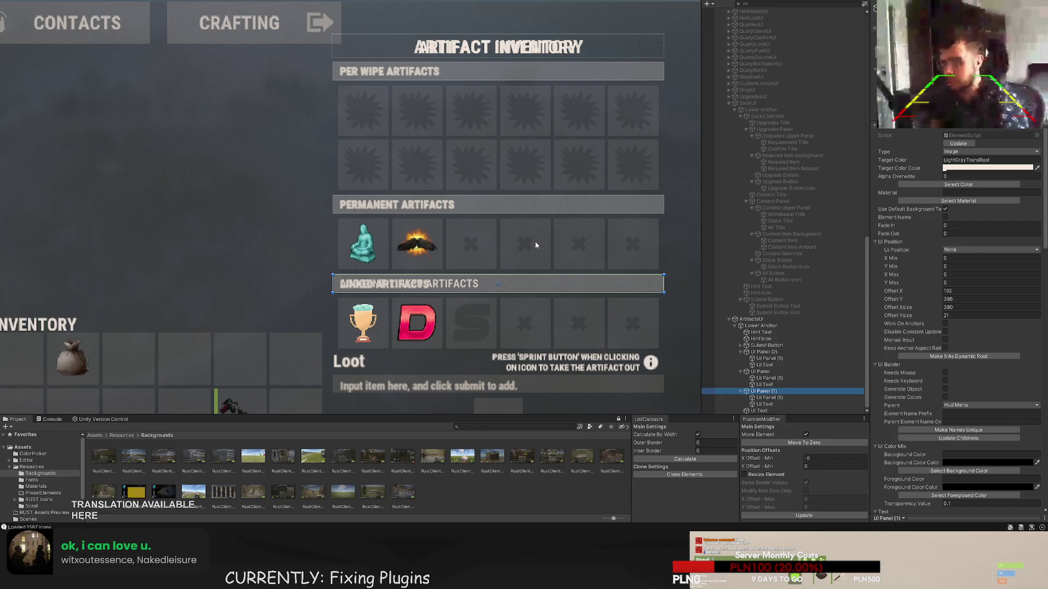
{"action": "scroll", "coordinate": [535, 245], "scroll_direction": "up", "scroll_amount": 3}
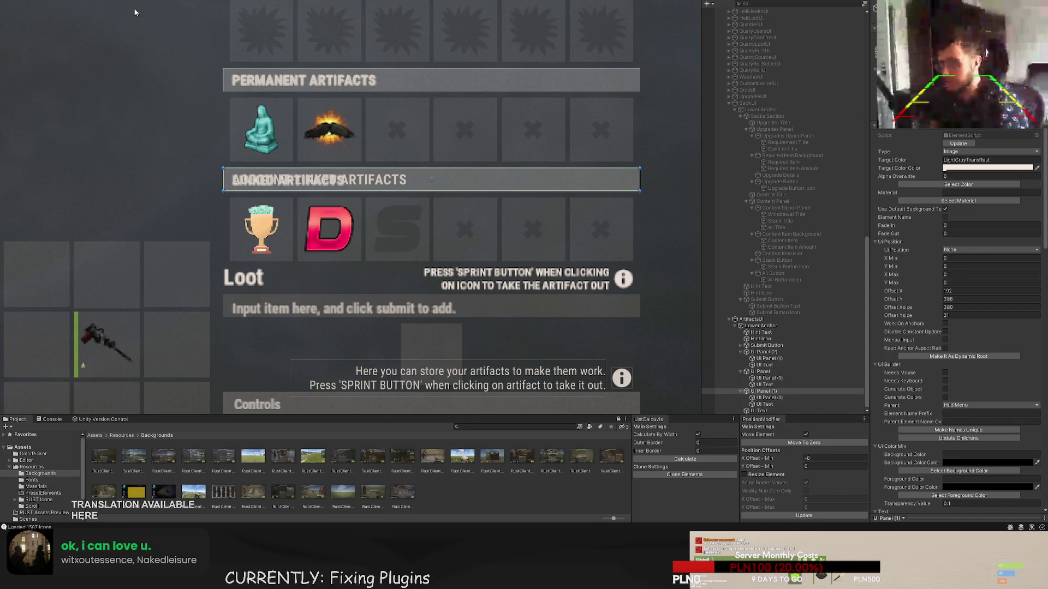
{"action": "key", "text": "ctrl+shift+n"}
{"action": "key", "text": "f"}
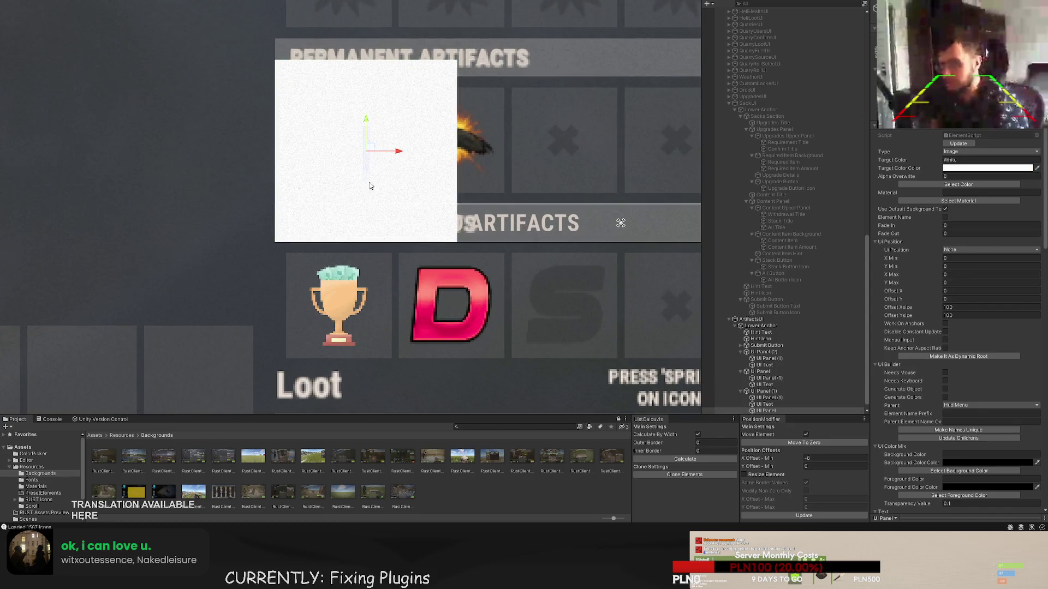
- Move the white panel into the account-linked row and shrink it to a 58×58 slot
{"action": "left_click_drag", "start_coordinate": [367, 121], "coordinate": [367, 237]}
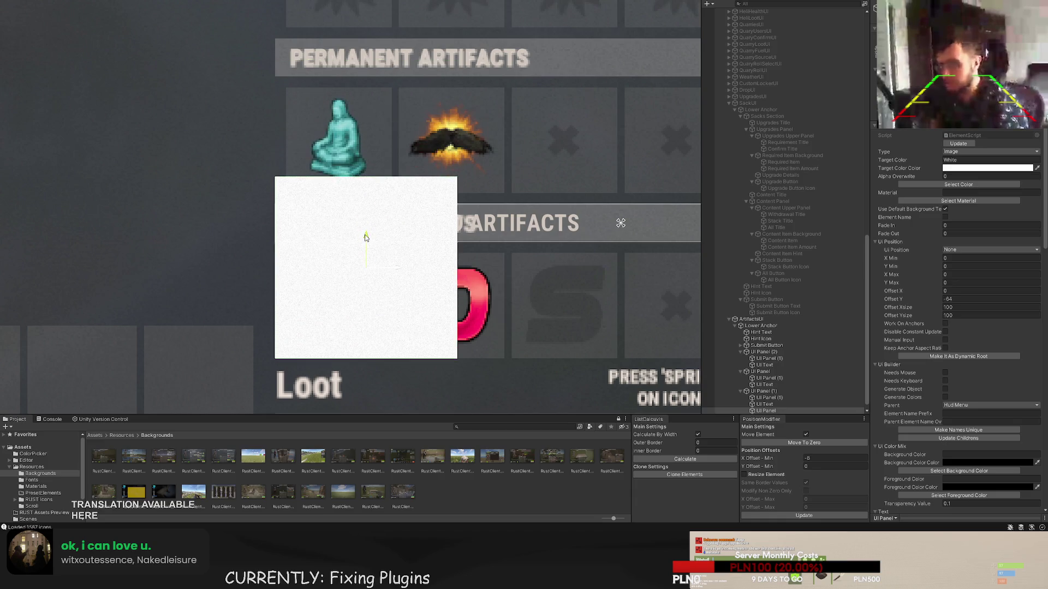
{"action": "mouse_move", "coordinate": [398, 273]}
{"action": "left_mouse_down"}
{"action": "mouse_move", "coordinate": [424, 271]}
{"action": "mouse_move", "coordinate": [409, 269]}
{"action": "left_mouse_up"}
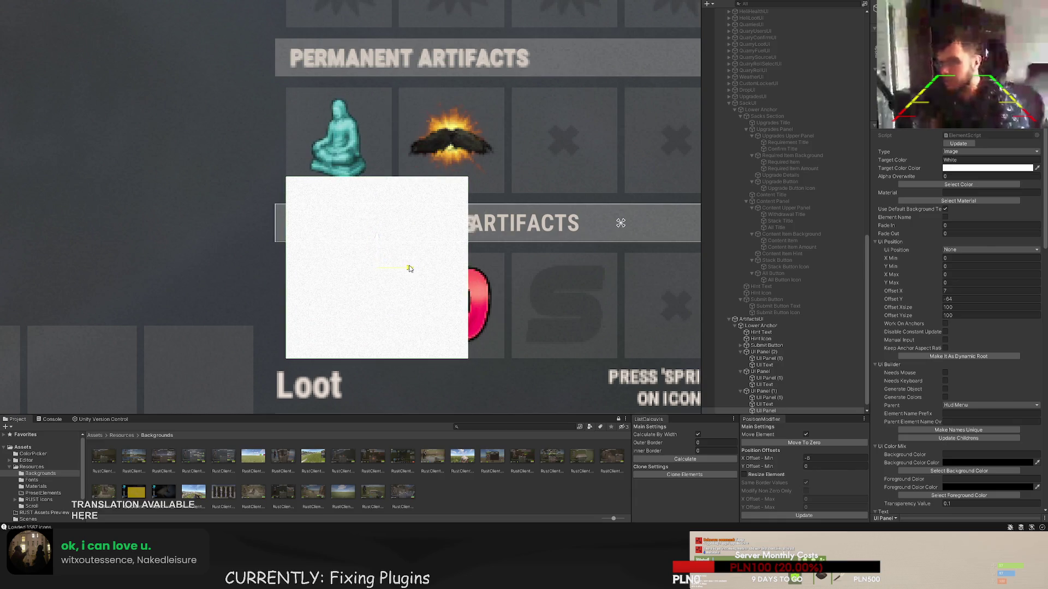
{"action": "scroll", "coordinate": [420, 207], "scroll_direction": "up", "scroll_amount": 2}
{"action": "key", "text": "t"}
{"action": "mouse_move", "coordinate": [542, 81]}
{"action": "left_mouse_down"}
{"action": "mouse_move", "coordinate": [476, 157]}
{"action": "mouse_move", "coordinate": [442, 171]}
{"action": "left_mouse_up"}
{"action": "scroll", "coordinate": [414, 221], "scroll_direction": "up", "scroll_amount": 6}
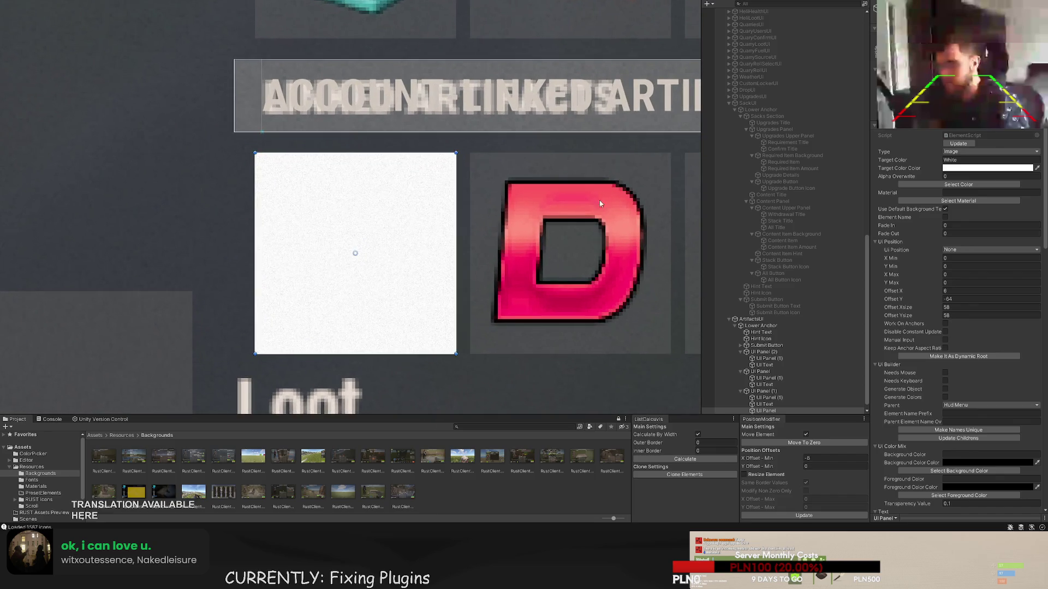
{"action": "scroll", "coordinate": [428, 196], "scroll_direction": "down", "scroll_amount": 3}
{"action": "scroll", "coordinate": [410, 131], "scroll_direction": "up", "scroll_amount": 3}
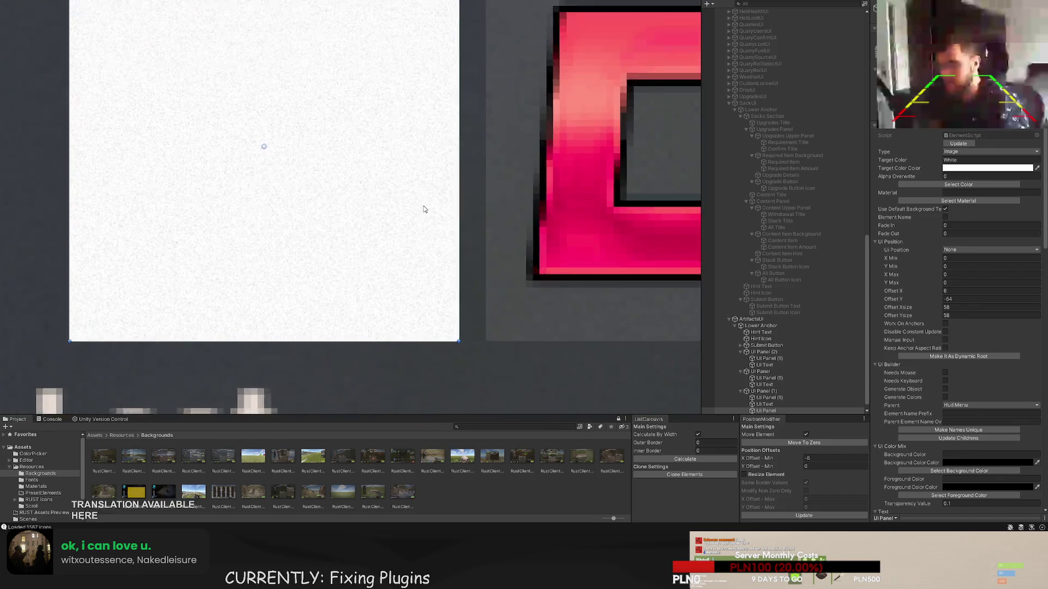
{"action": "scroll", "coordinate": [424, 208], "scroll_direction": "down", "scroll_amount": 3}
{"action": "scroll", "coordinate": [410, 164], "scroll_direction": "up", "scroll_amount": 2}
{"action": "scroll", "coordinate": [411, 59], "scroll_direction": "up", "scroll_amount": 1}
{"action": "scroll", "coordinate": [431, 133], "scroll_direction": "down", "scroll_amount": 5}
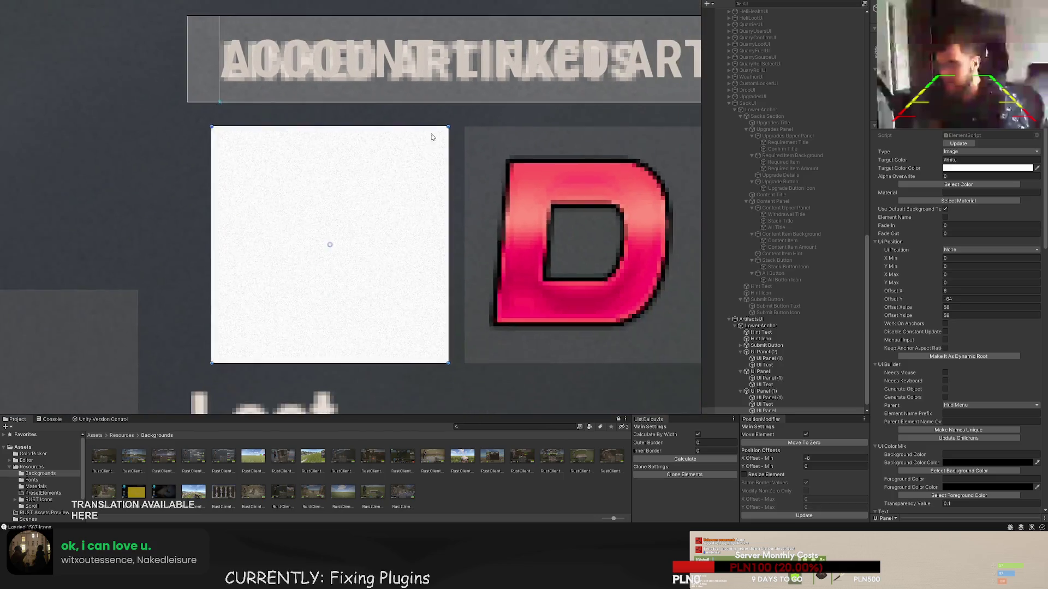
{"action": "scroll", "coordinate": [359, 140], "scroll_direction": "up", "scroll_amount": 6}
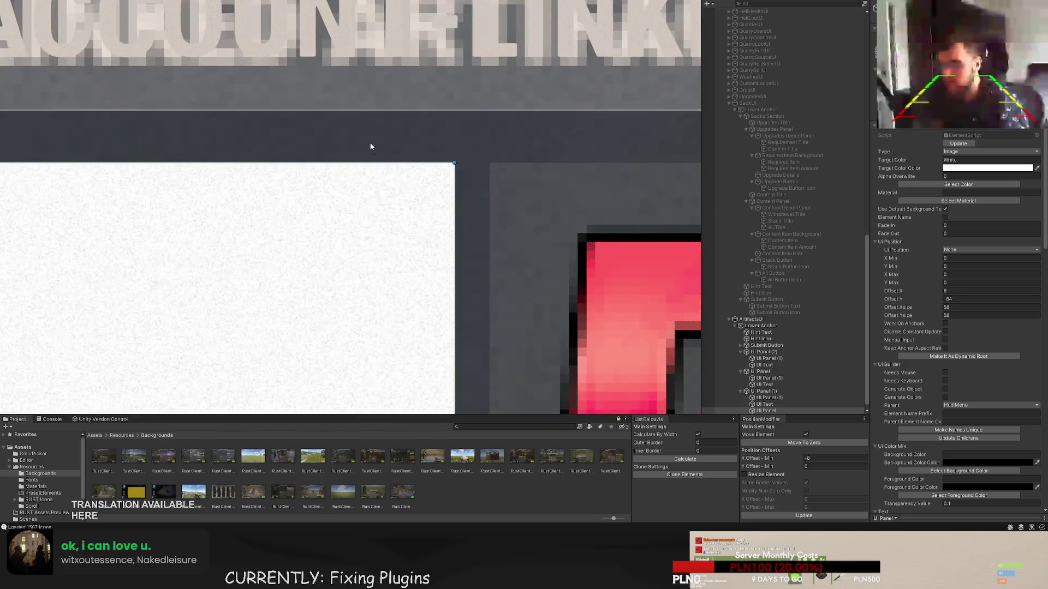
{"action": "scroll", "coordinate": [385, 111], "scroll_direction": "down", "scroll_amount": 4}
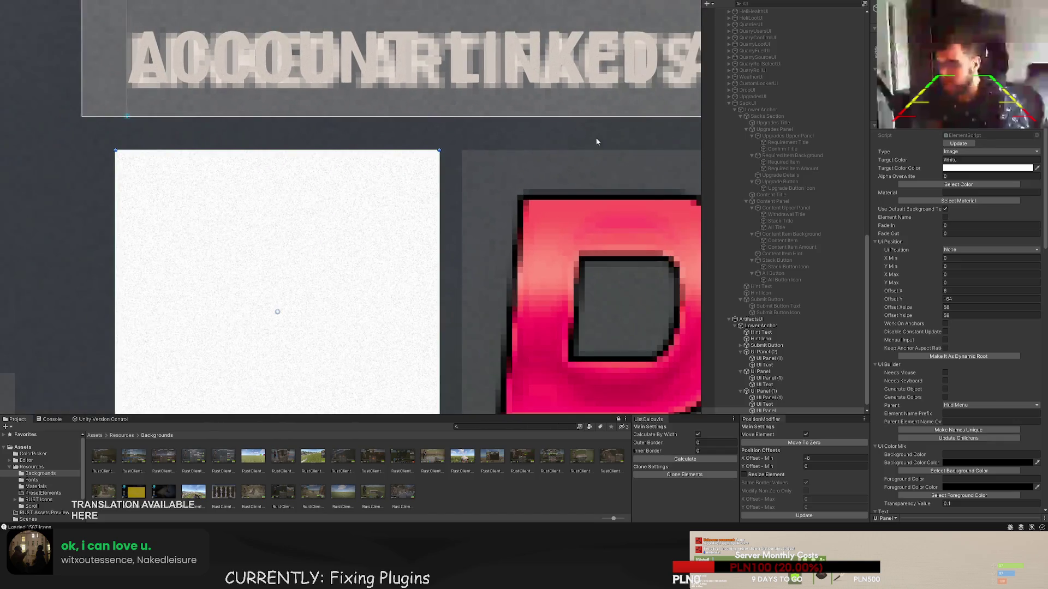
- Tint the panel LightGrayTransRust and select the trophy slot's background panel
{"action": "left_click", "coordinate": [926, 185]}
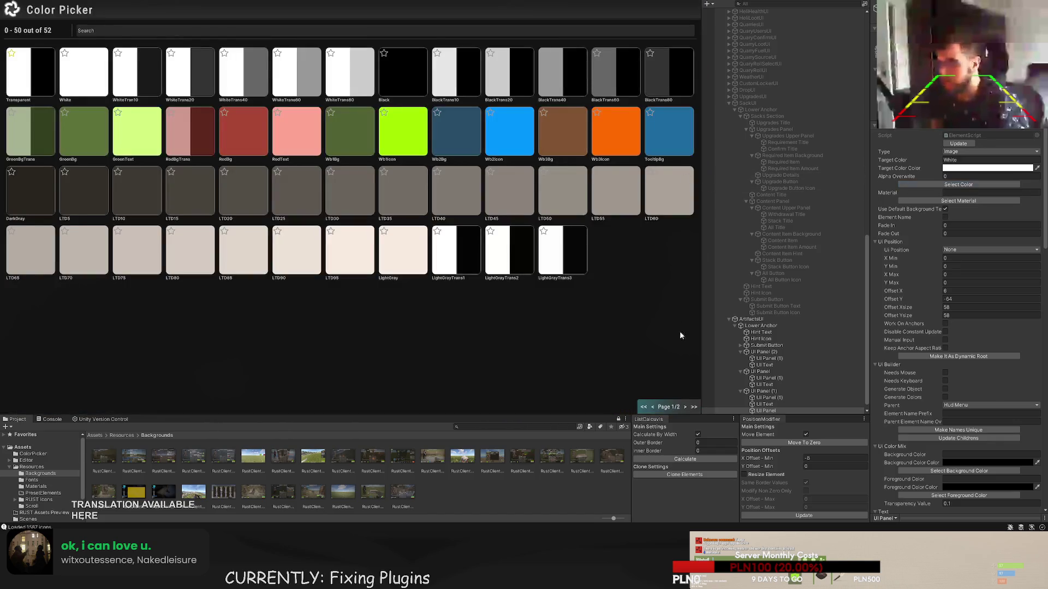
{"action": "left_click", "coordinate": [686, 406]}
{"action": "left_click", "coordinate": [24, 72]}
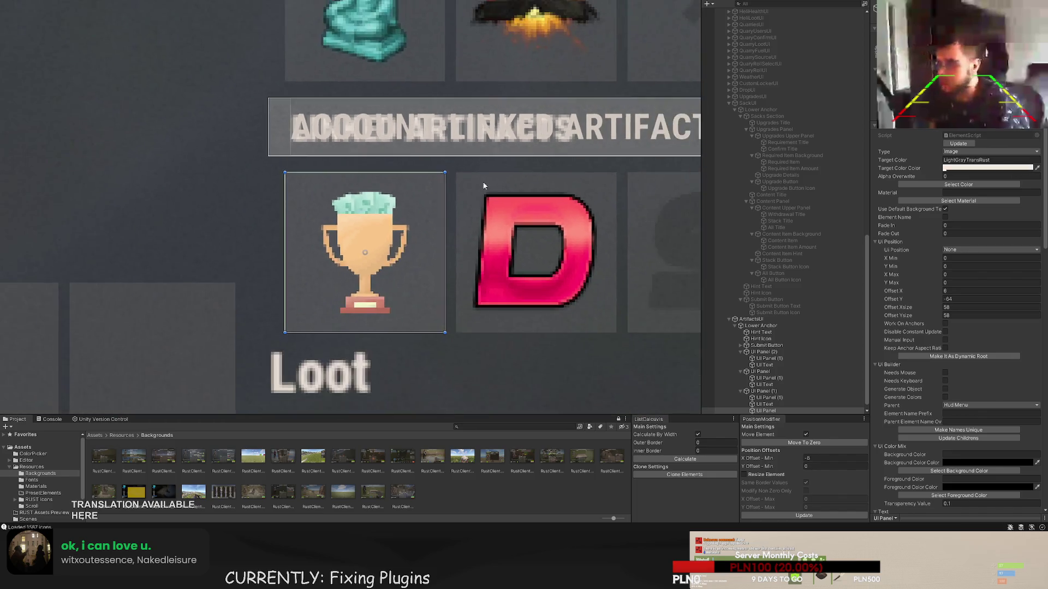
{"action": "scroll", "coordinate": [797, 360], "scroll_direction": "down", "scroll_amount": 1}
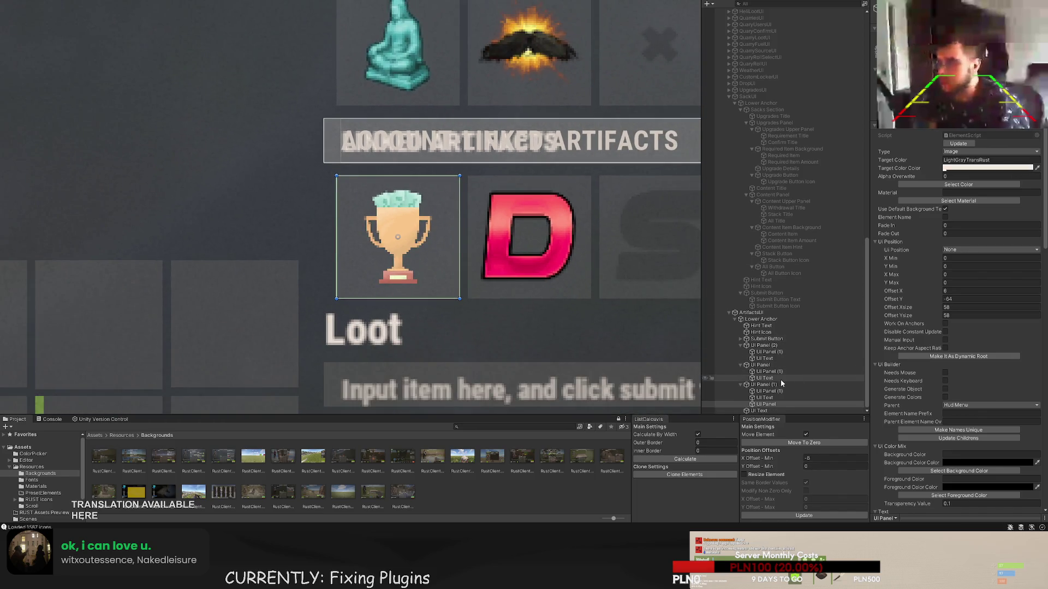
{"action": "left_click", "coordinate": [761, 405]}
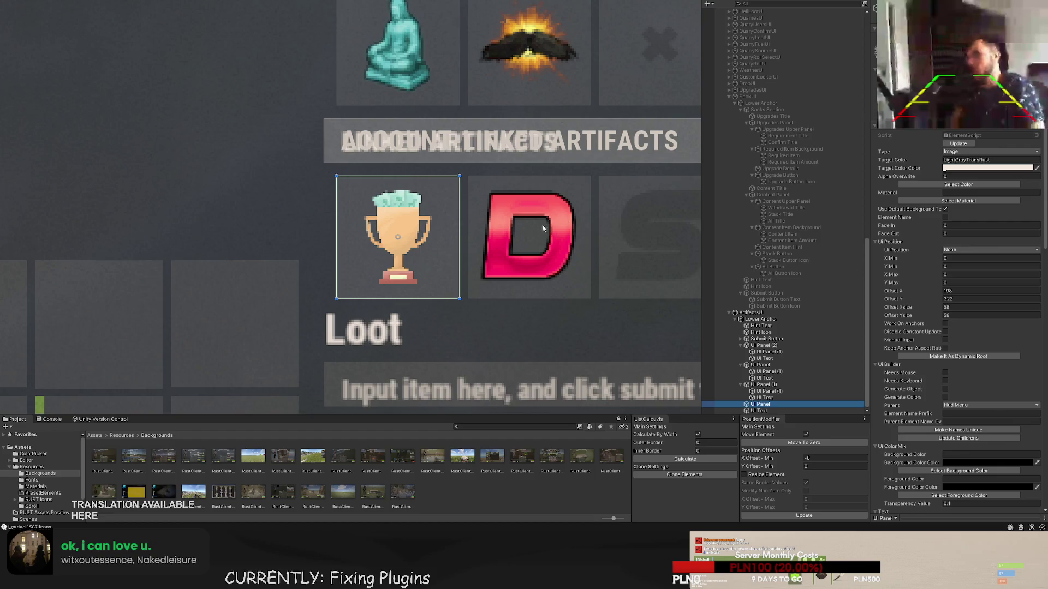
- Select the trophy slot's background panel, opening and closing its colour choices without changes
{"action": "scroll", "coordinate": [541, 224], "scroll_direction": "up", "scroll_amount": 1}
{"action": "left_click_drag", "start_coordinate": [513, 249], "coordinate": [420, 178]}
{"action": "scroll", "coordinate": [419, 178], "scroll_direction": "up", "scroll_amount": 1}
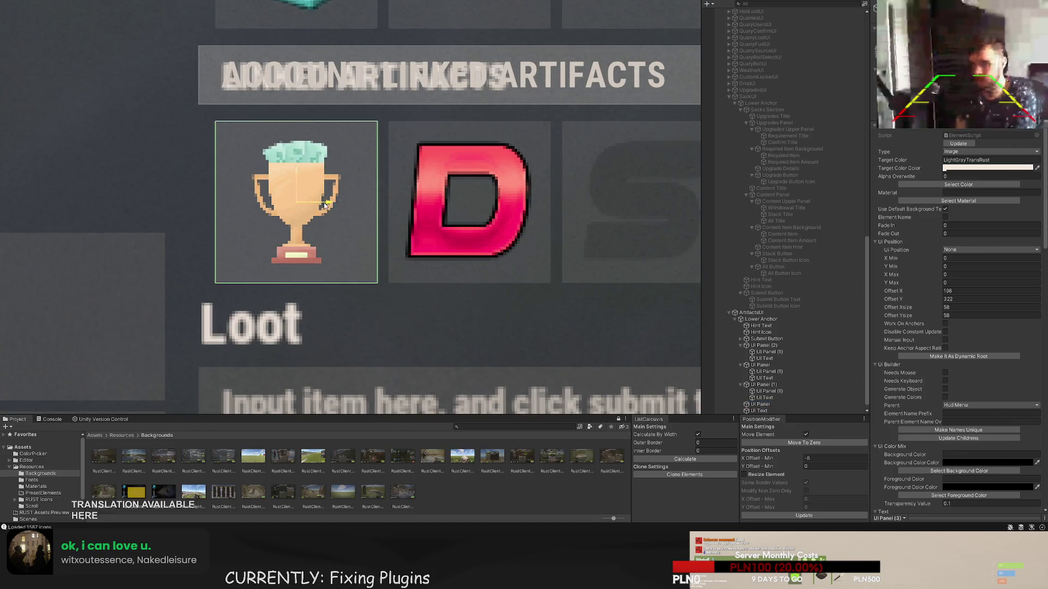
{"action": "left_click", "coordinate": [522, 224]}
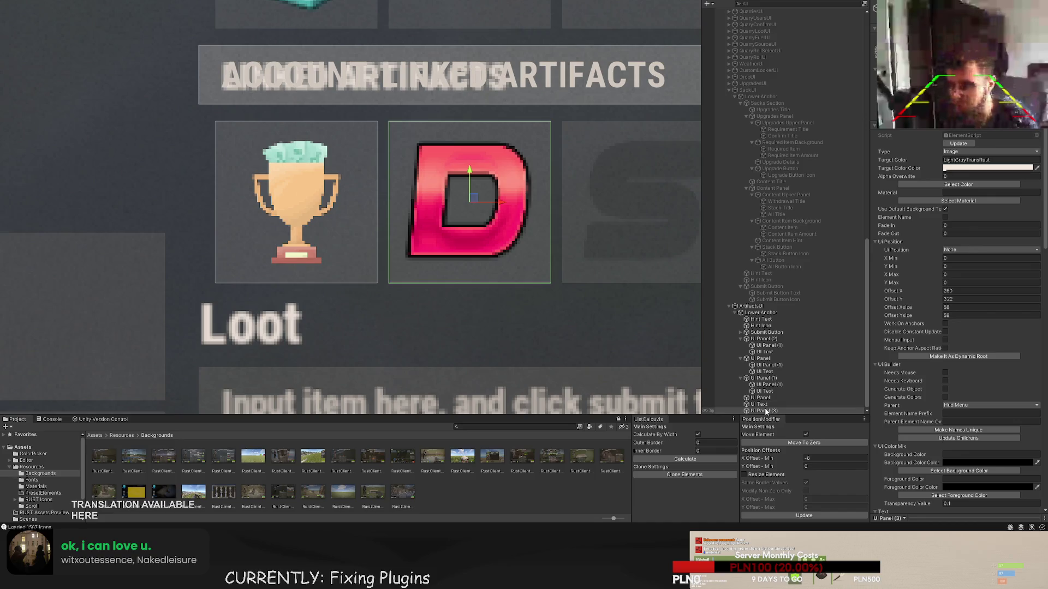
{"action": "left_click", "coordinate": [760, 398]}
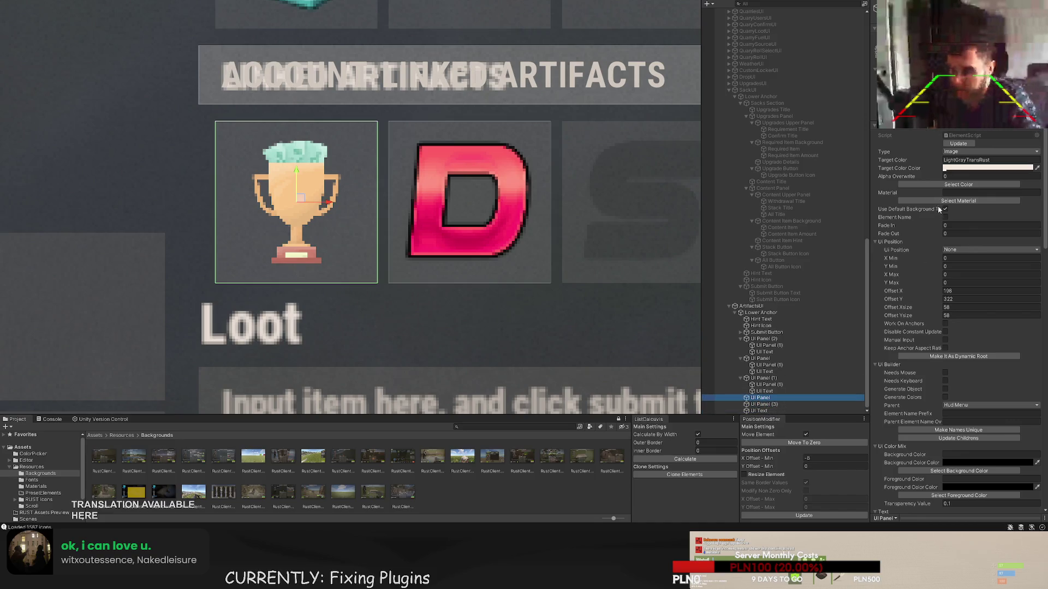
{"action": "left_click", "coordinate": [947, 184]}
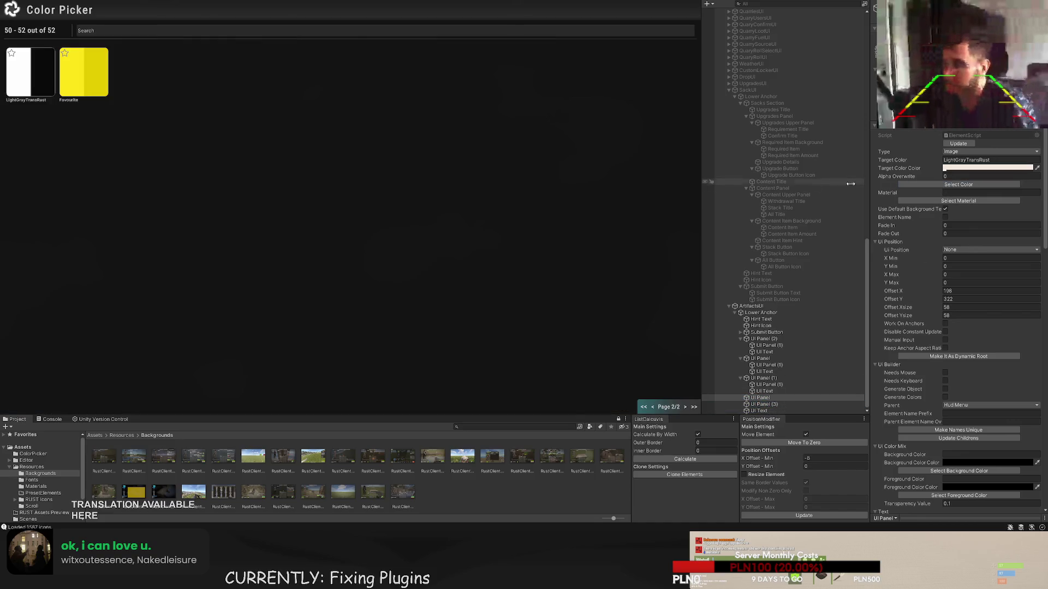
{"action": "left_click", "coordinate": [768, 399]}
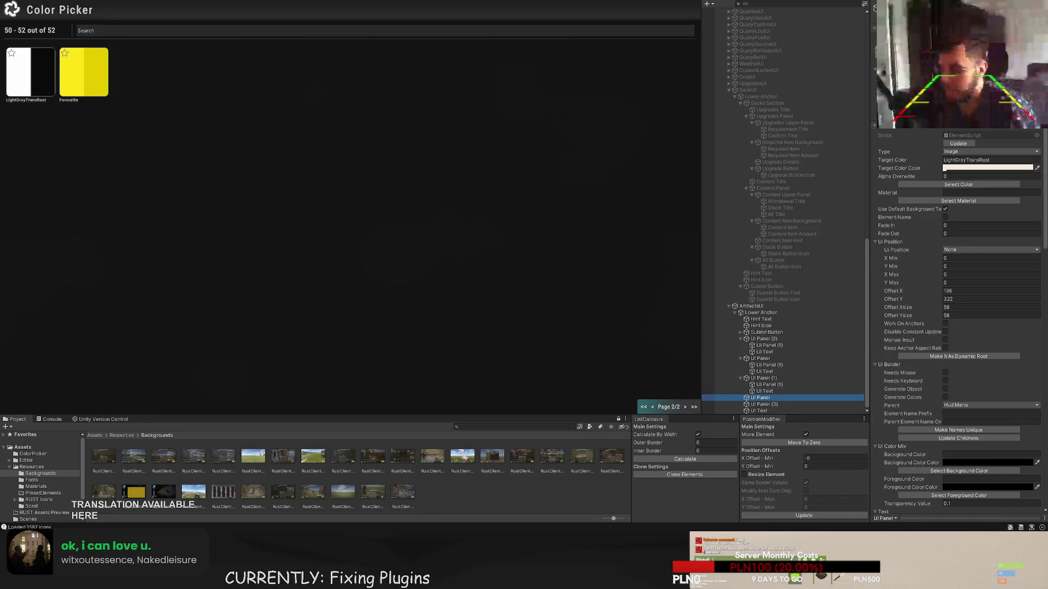
{"action": "key", "text": "Escape"}
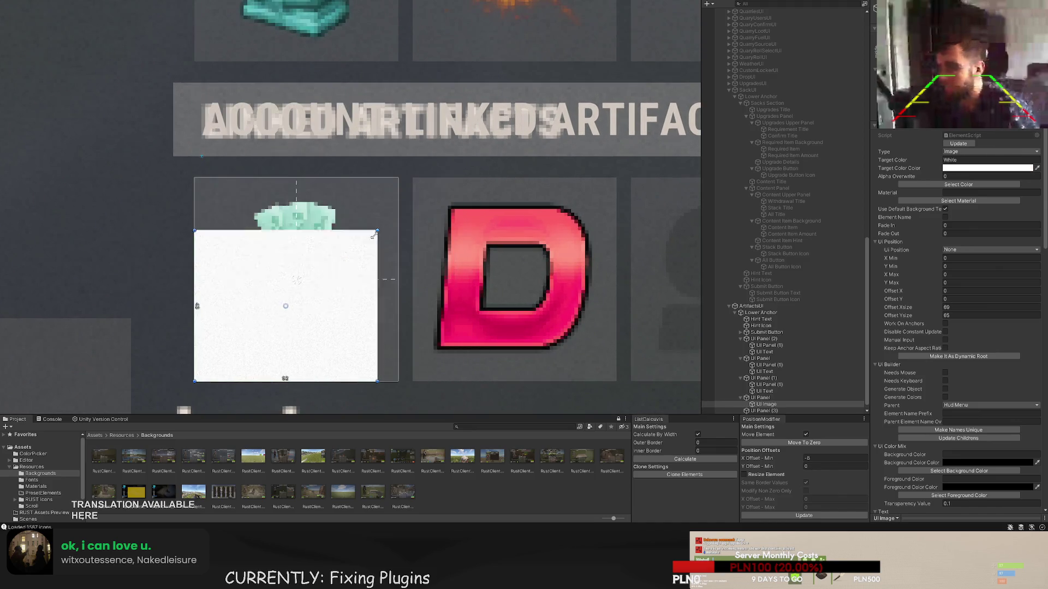
- Inset the white image to a 50×50 square at offset 4,4 inside the trophy slot
{"action": "left_click_drag", "start_coordinate": [395, 180], "coordinate": [388, 189]}
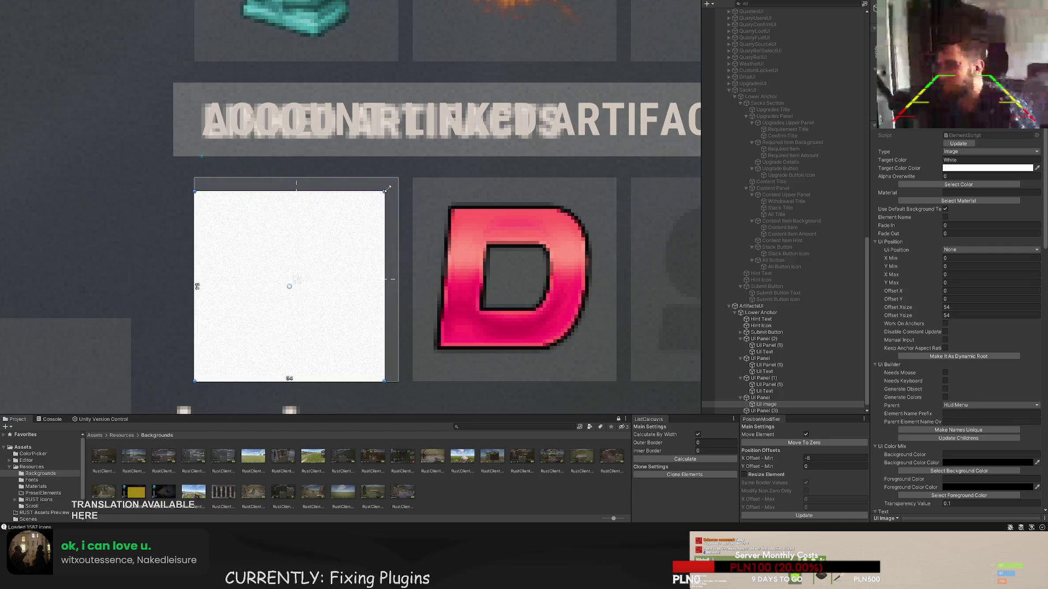
{"action": "left_click_drag", "start_coordinate": [196, 381], "coordinate": [210, 366]}
{"action": "scroll", "coordinate": [279, 294], "scroll_direction": "down", "scroll_amount": 2}
{"action": "scroll", "coordinate": [278, 295], "scroll_direction": "down", "scroll_amount": 5}
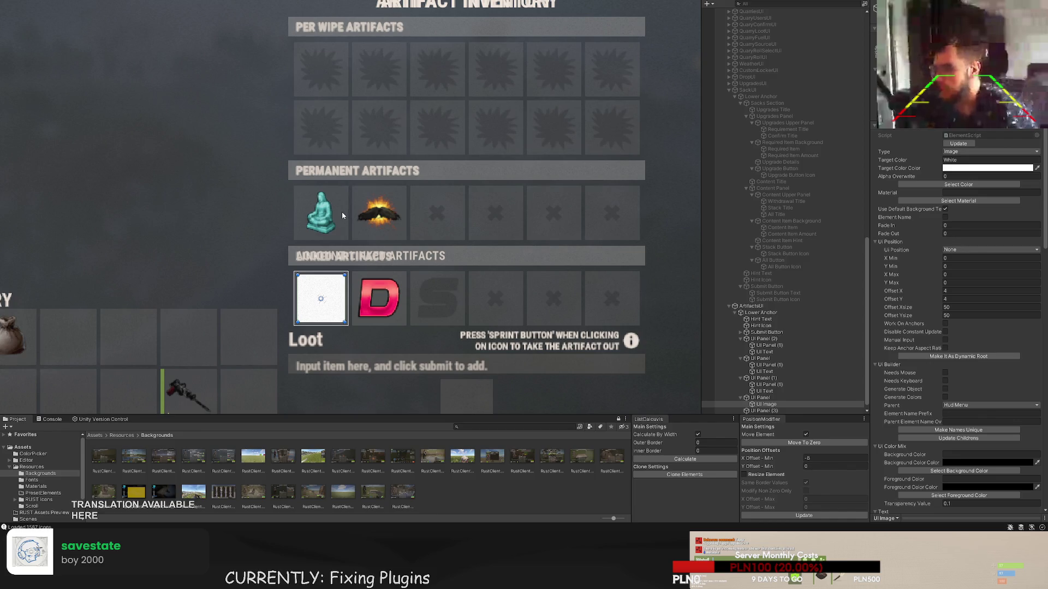
{"action": "scroll", "coordinate": [990, 354], "scroll_direction": "down", "scroll_amount": 10}
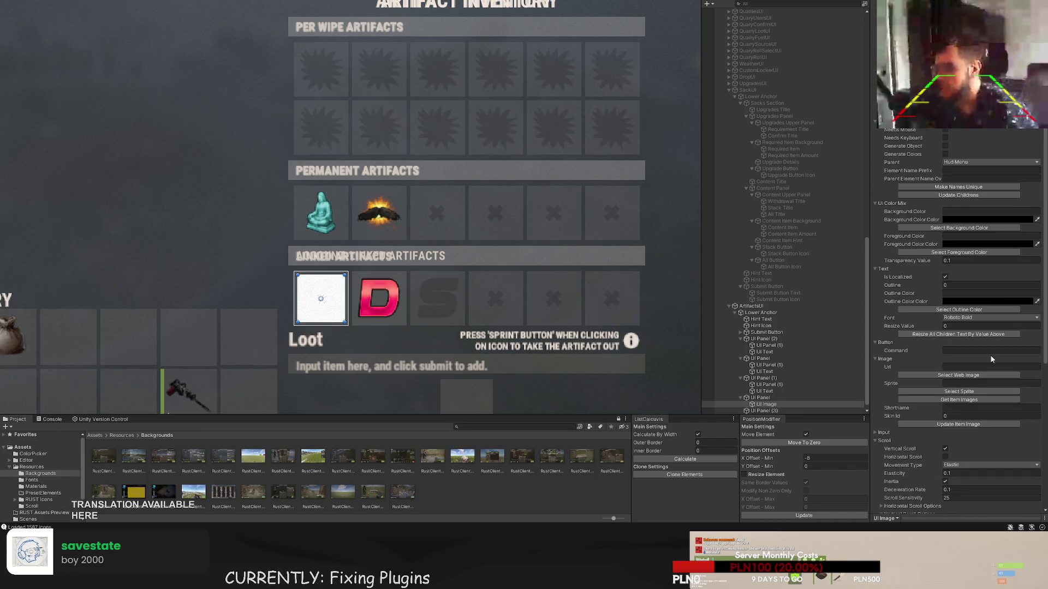
- Load the item images, reselect the white image and open its sprite browser
{"action": "left_click", "coordinate": [951, 400]}
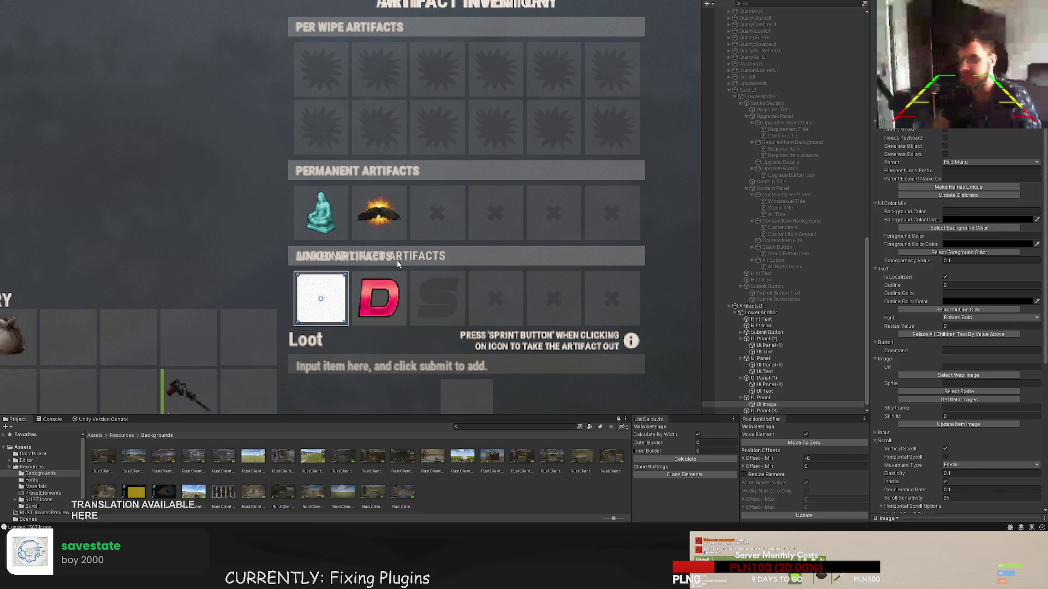
{"action": "scroll", "coordinate": [397, 260], "scroll_direction": "up", "scroll_amount": 5}
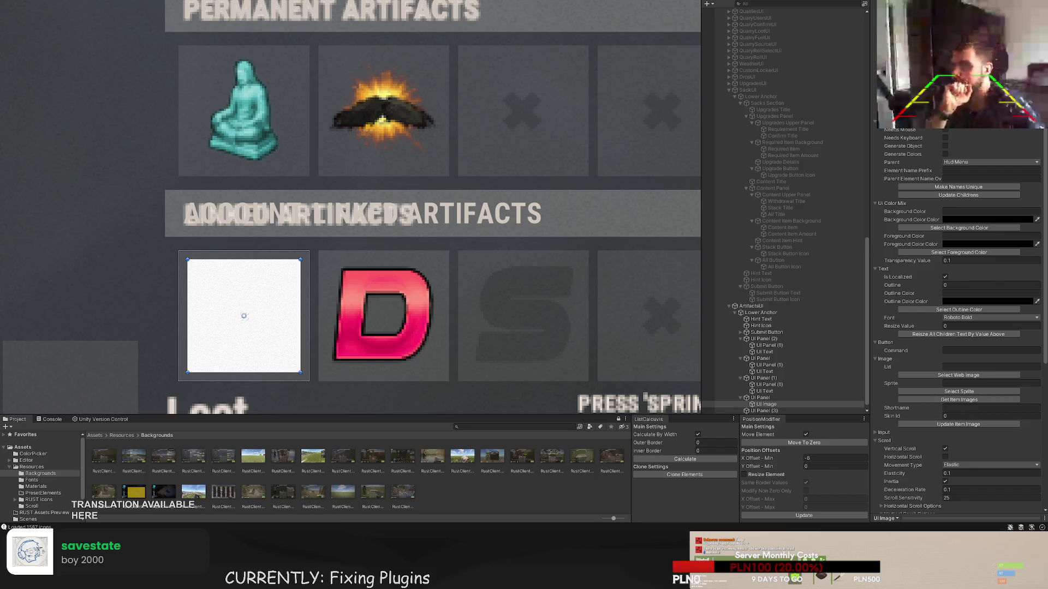
{"action": "scroll", "coordinate": [794, 397], "scroll_direction": "down", "scroll_amount": 1}
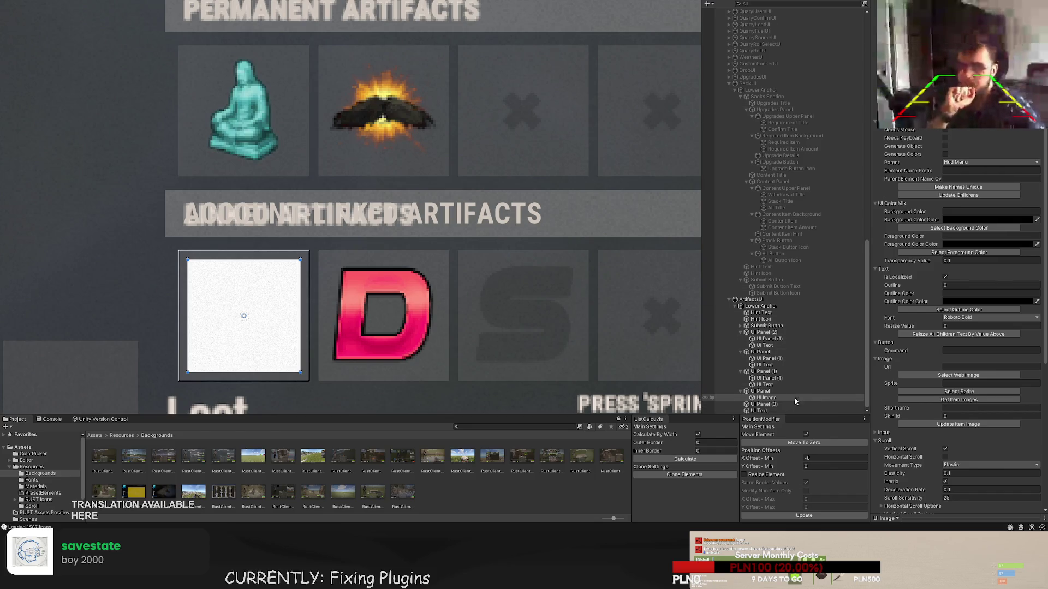
{"action": "left_click", "coordinate": [782, 398]}
{"action": "scroll", "coordinate": [961, 273], "scroll_direction": "down", "scroll_amount": 5}
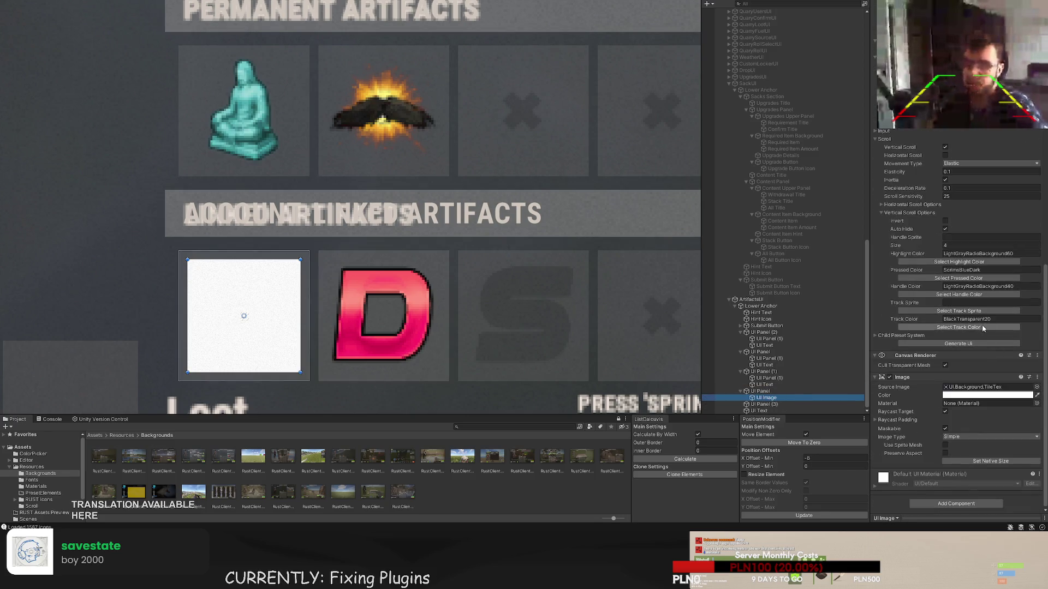
{"action": "scroll", "coordinate": [972, 198], "scroll_direction": "up", "scroll_amount": 5}
{"action": "left_click", "coordinate": [972, 201]}
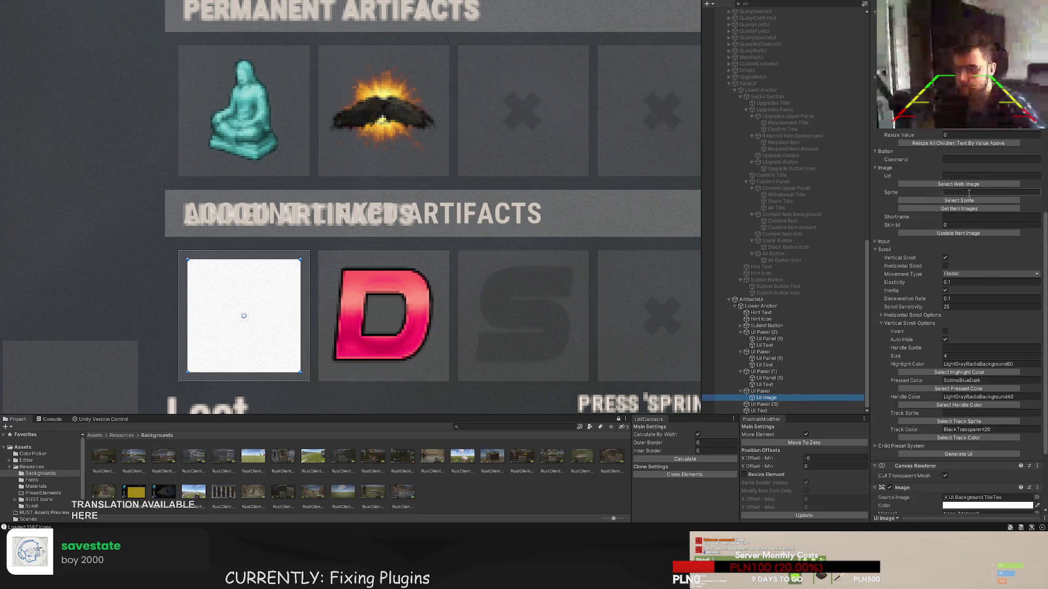
- Add the moneytrophy image from a web address and assign it to the slot
{"action": "left_click", "coordinate": [475, 240]}
{"action": "key", "text": "ctrl+v"}
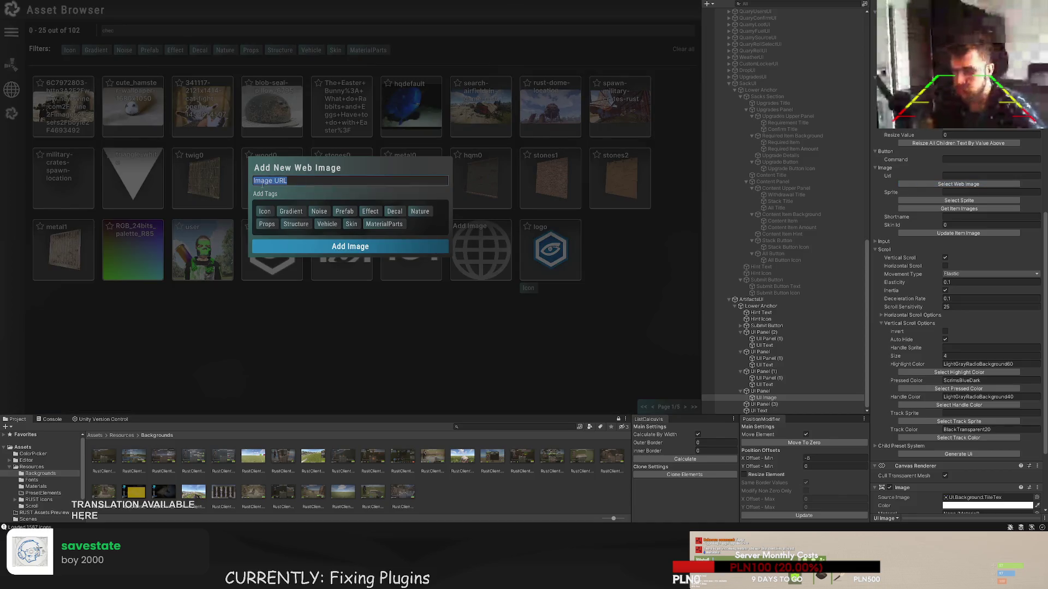
{"action": "left_click", "coordinate": [320, 246]}
{"action": "left_click", "coordinate": [686, 407]}
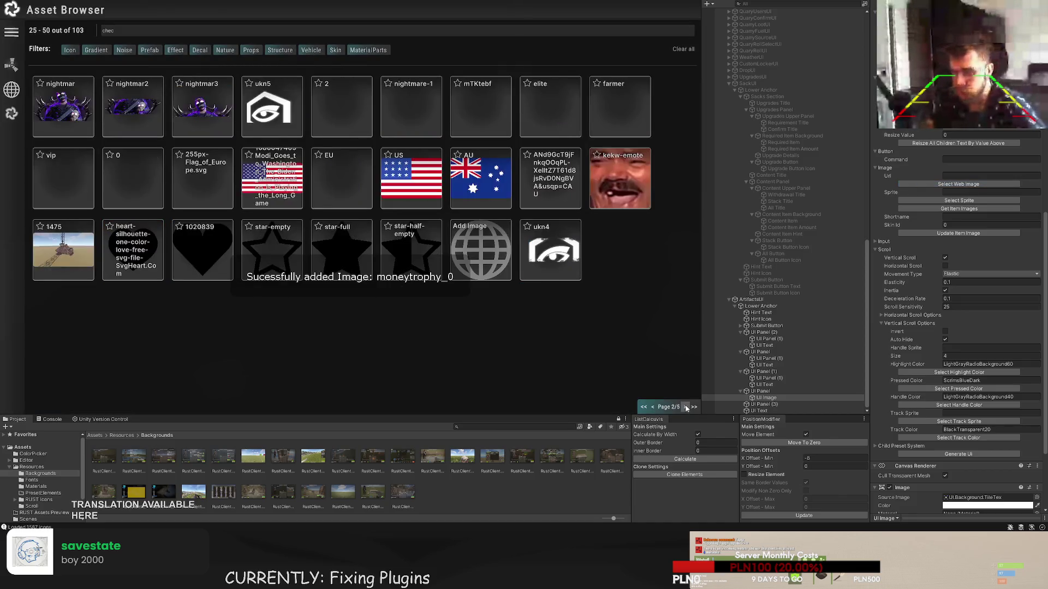
{"action": "left_click", "coordinate": [686, 407]}
{"action": "left_click", "coordinate": [686, 407]}
{"action": "left_click", "coordinate": [686, 407]}
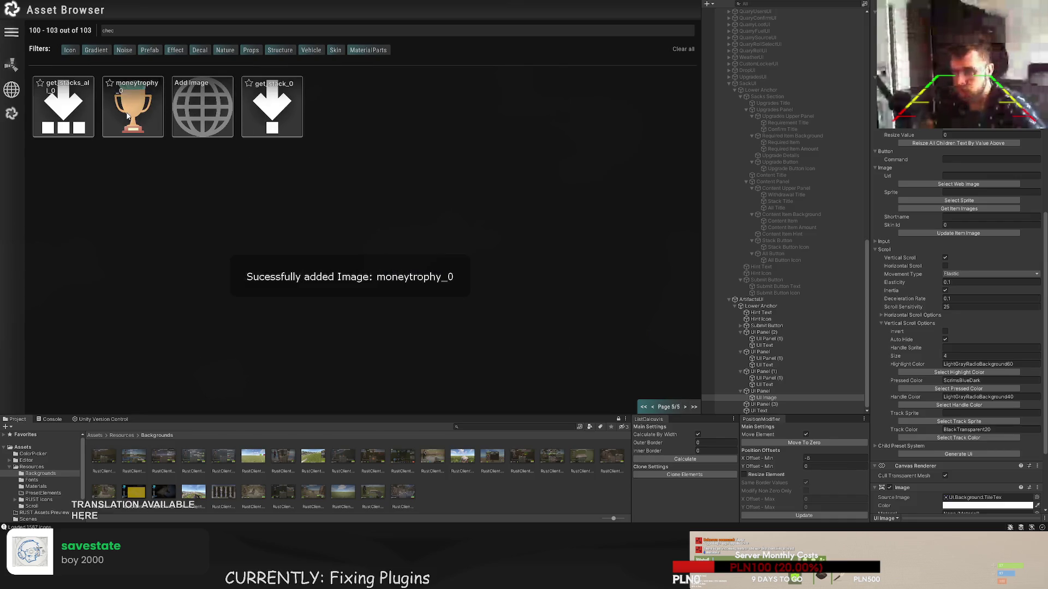
{"action": "left_click", "coordinate": [133, 105]}
- Tint the trophy image WhiteTrans80, then close the icon browser without picking
{"action": "scroll", "coordinate": [309, 185], "scroll_direction": "up", "scroll_amount": 4}
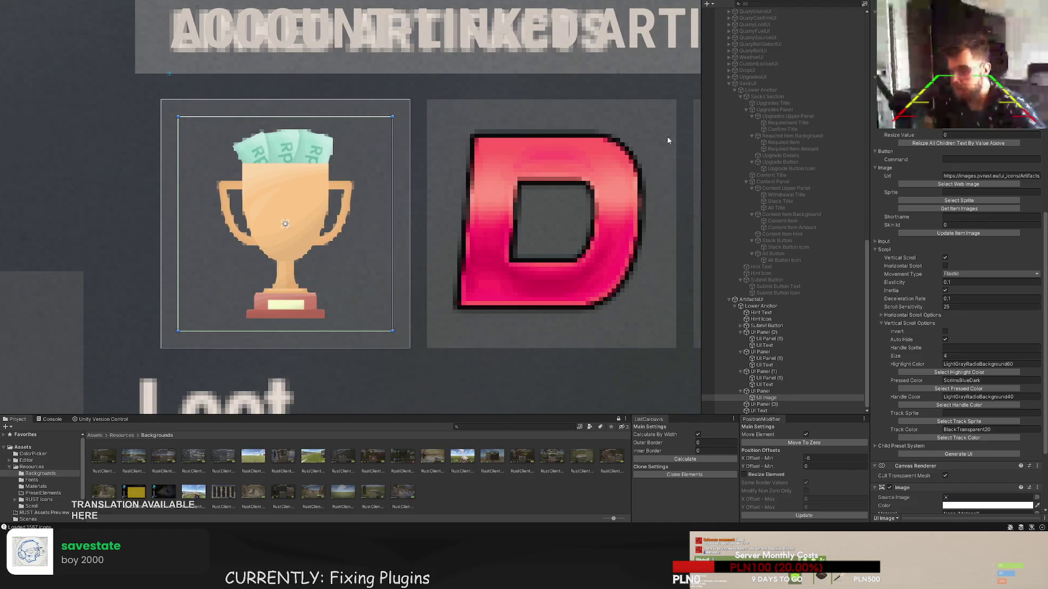
{"action": "scroll", "coordinate": [994, 142], "scroll_direction": "up", "scroll_amount": 5}
{"action": "scroll", "coordinate": [995, 142], "scroll_direction": "up", "scroll_amount": 2}
{"action": "left_click", "coordinate": [960, 183]}
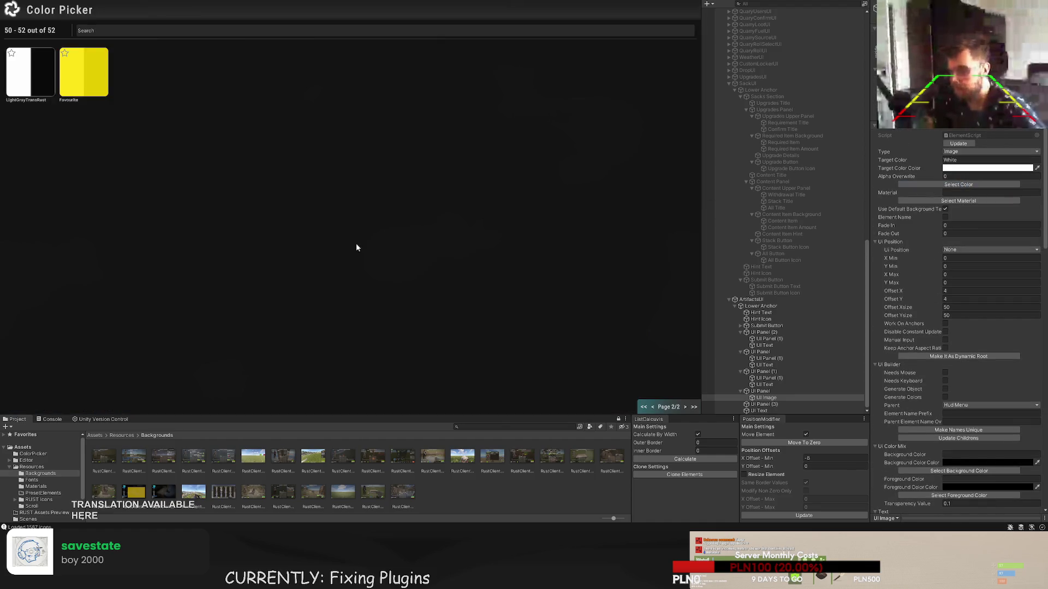
{"action": "left_click", "coordinate": [643, 407]}
{"action": "left_click", "coordinate": [431, 73]}
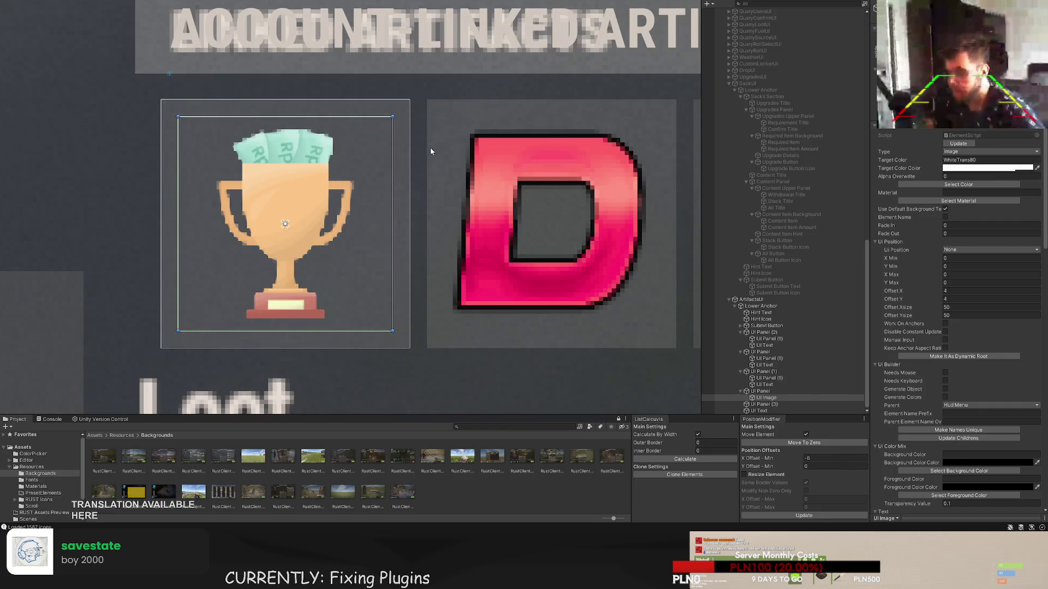
{"action": "scroll", "coordinate": [975, 233], "scroll_direction": "down", "scroll_amount": 10}
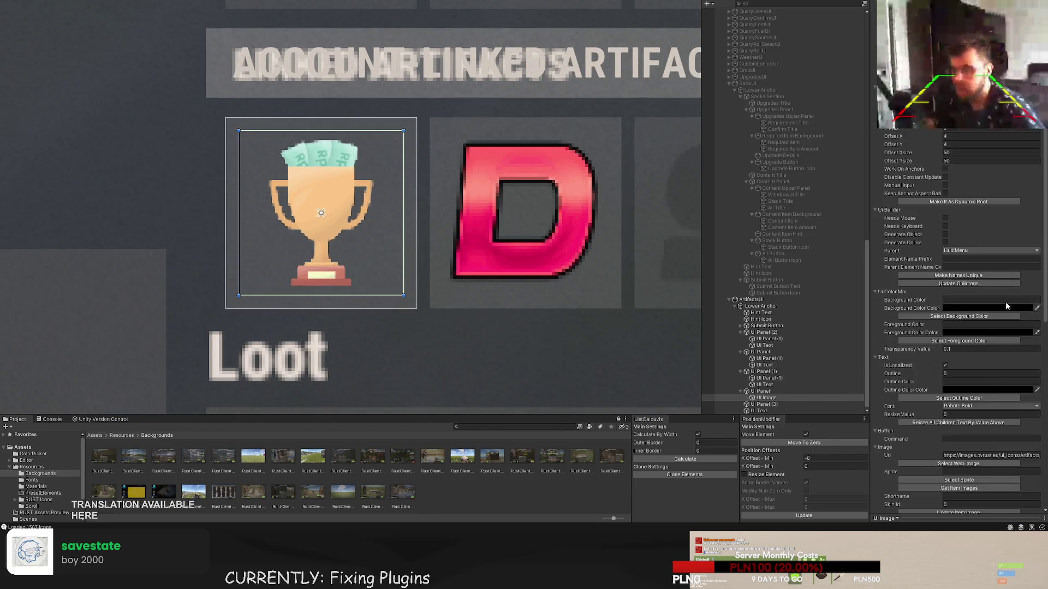
{"action": "left_click", "coordinate": [959, 258]}
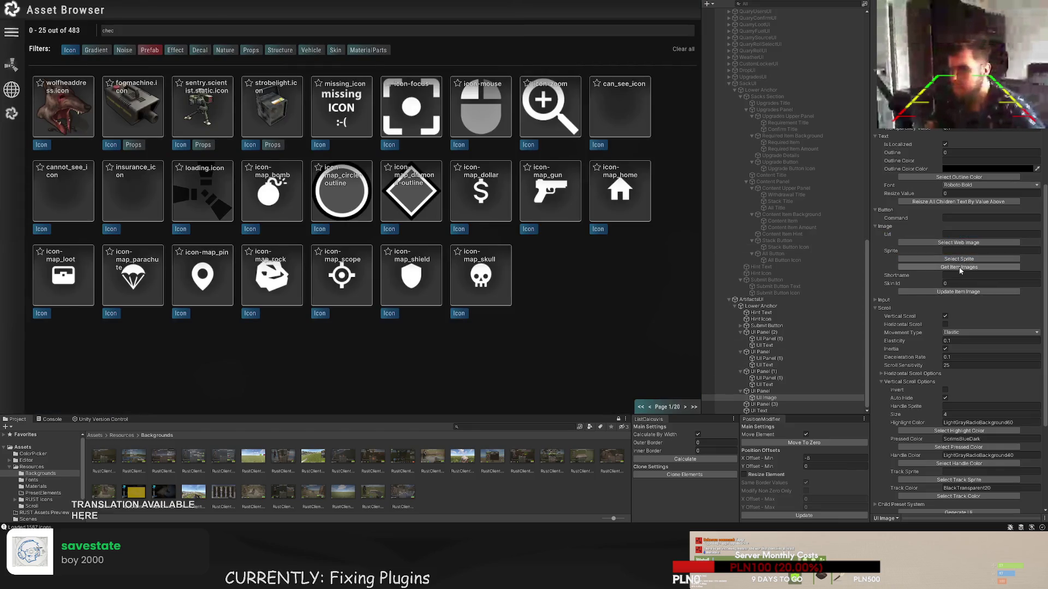
{"action": "left_click", "coordinate": [15, 2]}
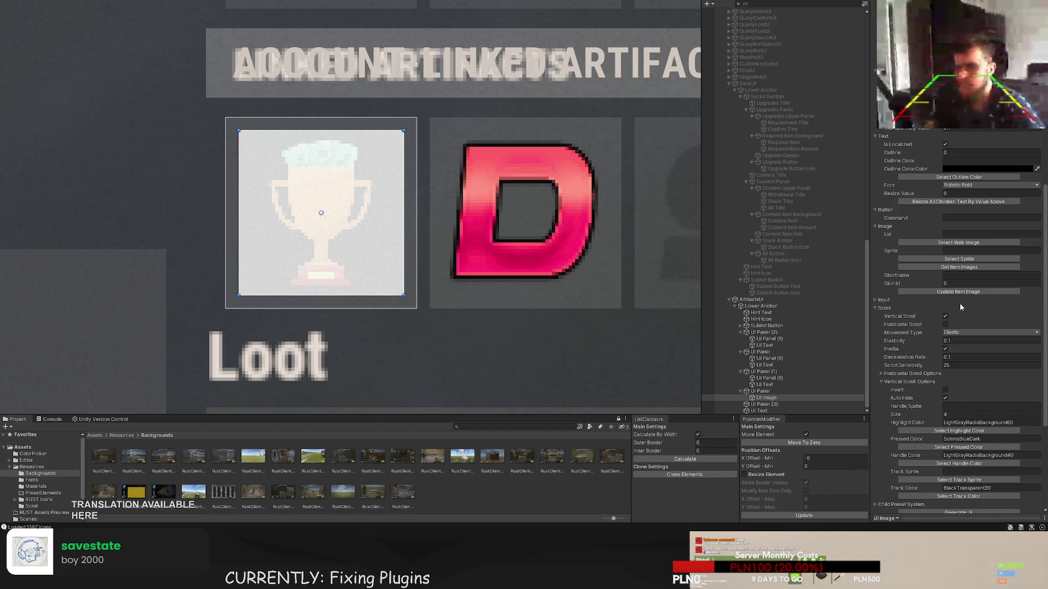
- Enter discord.trophy as the Shortname and load its item image
{"action": "scroll", "coordinate": [933, 330], "scroll_direction": "down", "scroll_amount": 5}
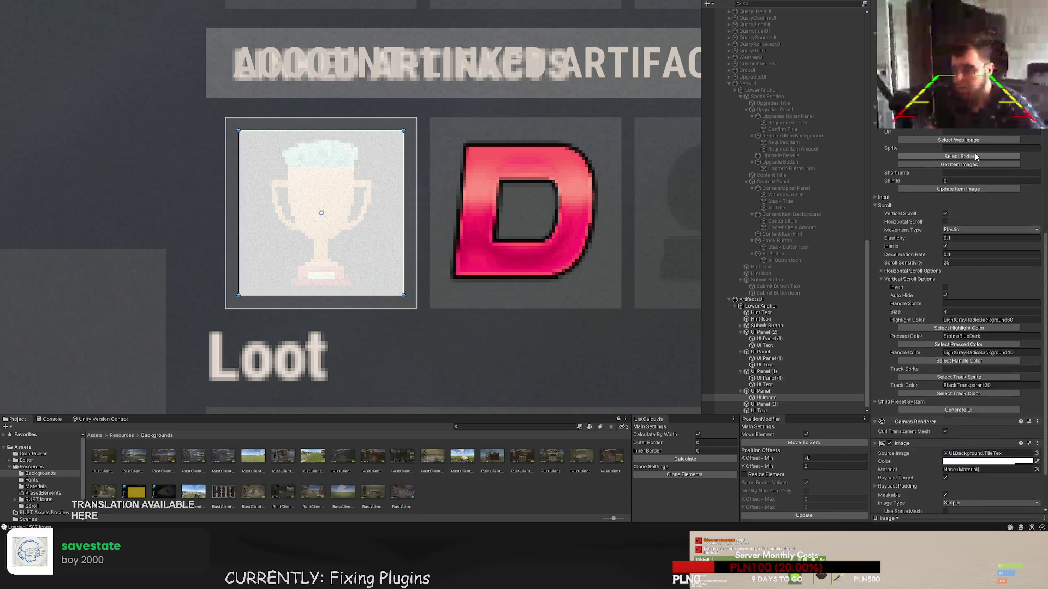
{"action": "scroll", "coordinate": [951, 173], "scroll_direction": "up", "scroll_amount": 2}
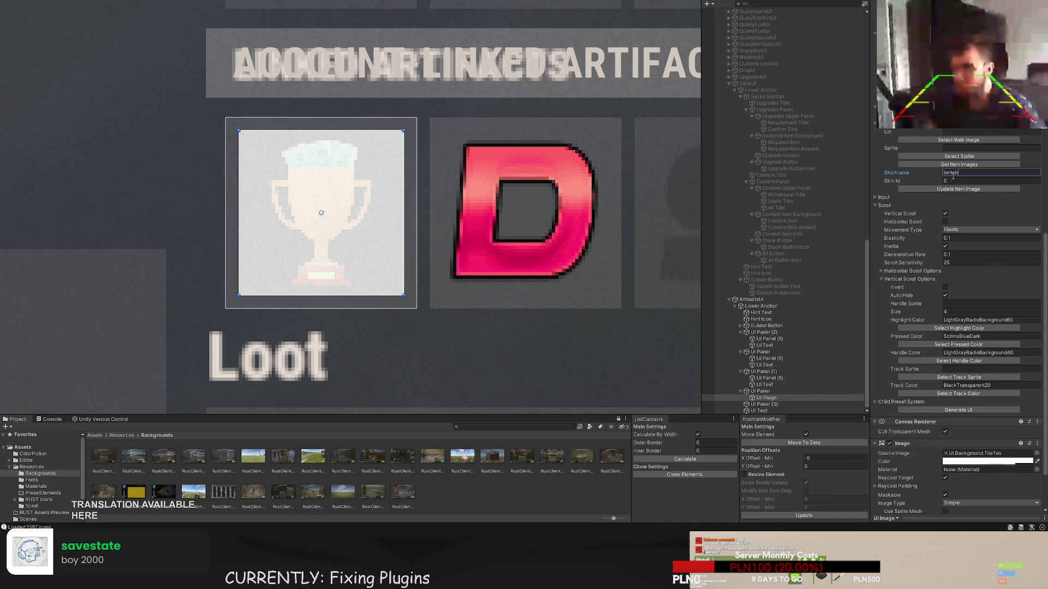
{"action": "type", "text": ".trophy"}
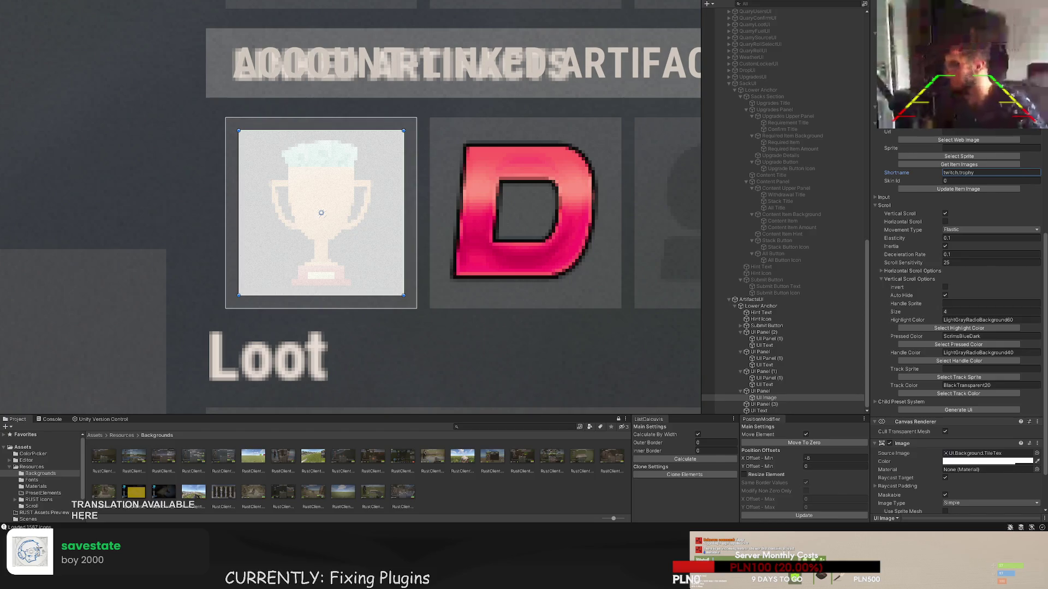
{"action": "type", "text": "discord.trophy"}
{"action": "left_click", "coordinate": [958, 189]}
{"action": "scroll", "coordinate": [418, 192], "scroll_direction": "down", "scroll_amount": 2}
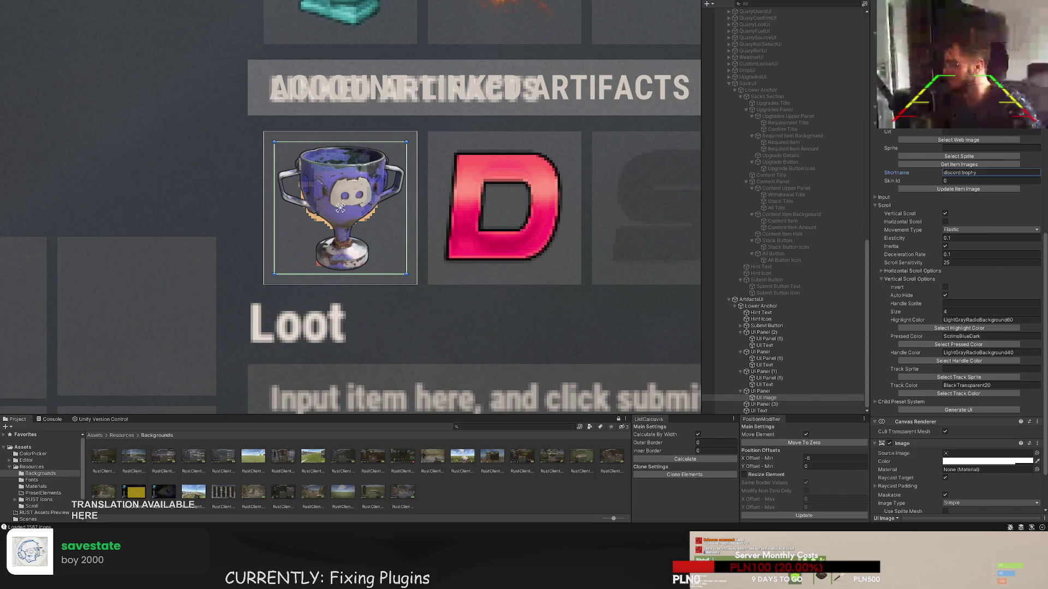
{"action": "scroll", "coordinate": [340, 208], "scroll_direction": "up", "scroll_amount": 2}
{"action": "scroll", "coordinate": [959, 328], "scroll_direction": "down", "scroll_amount": 5}
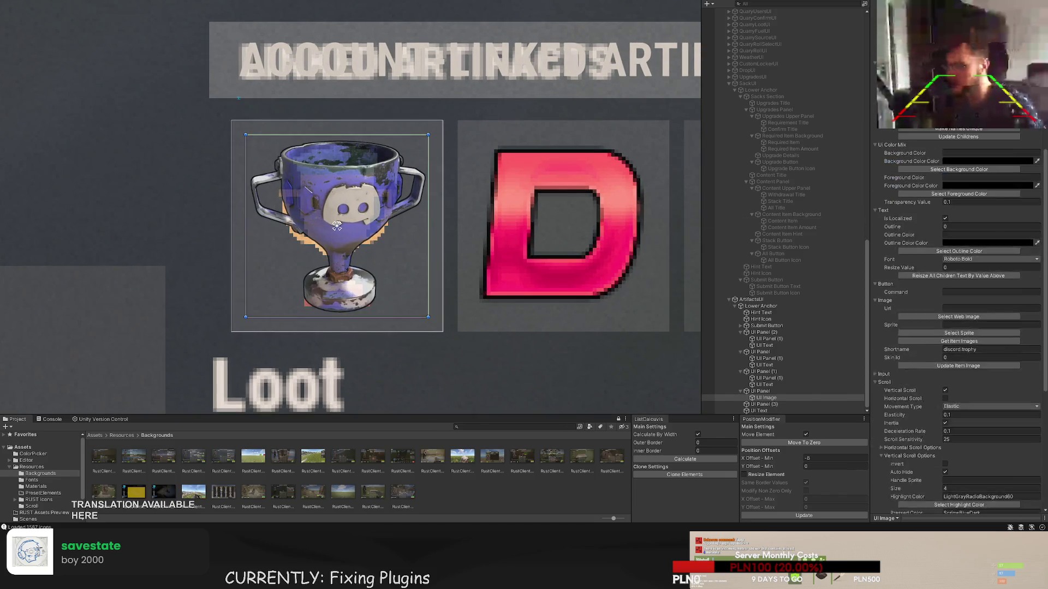
{"action": "scroll", "coordinate": [389, 176], "scroll_direction": "down", "scroll_amount": 3}
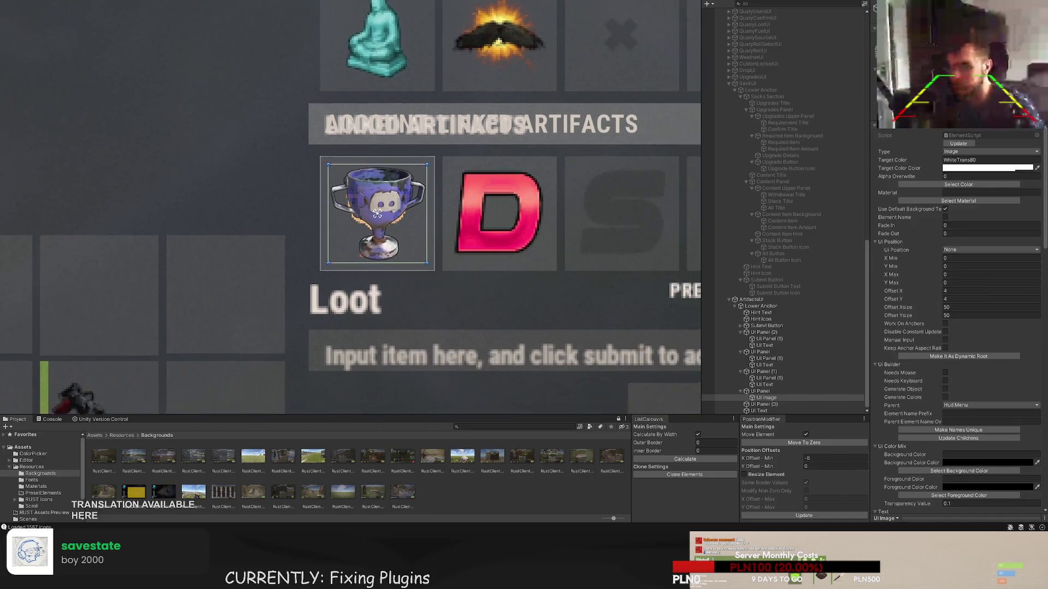
- Add a child Image to the D slot panel UI Panel (3) using the 'close' X sprite
{"action": "left_click", "coordinate": [771, 404]}
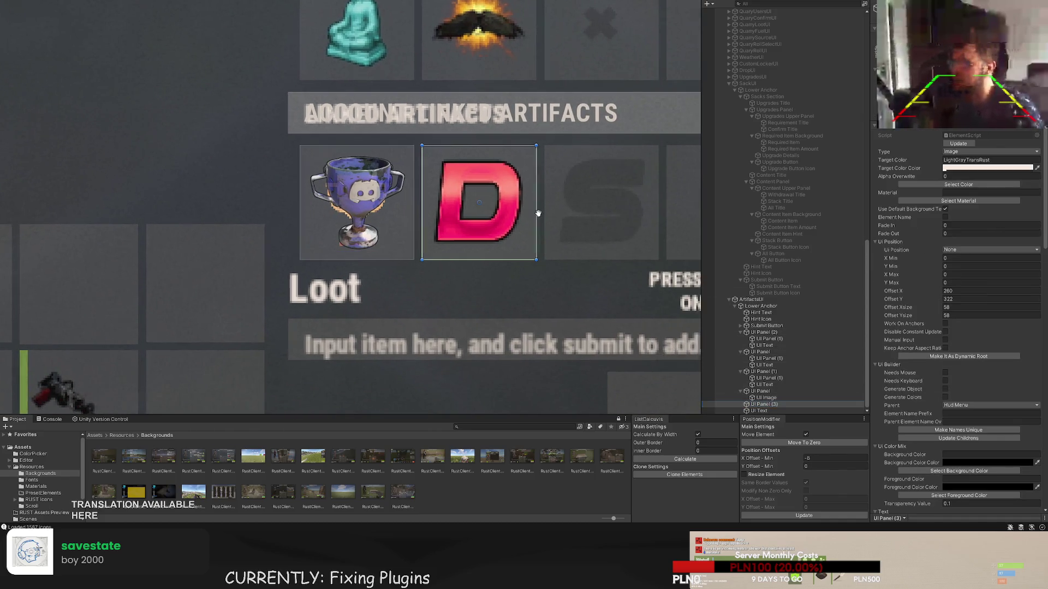
{"action": "left_click_drag", "start_coordinate": [538, 210], "coordinate": [376, 194]}
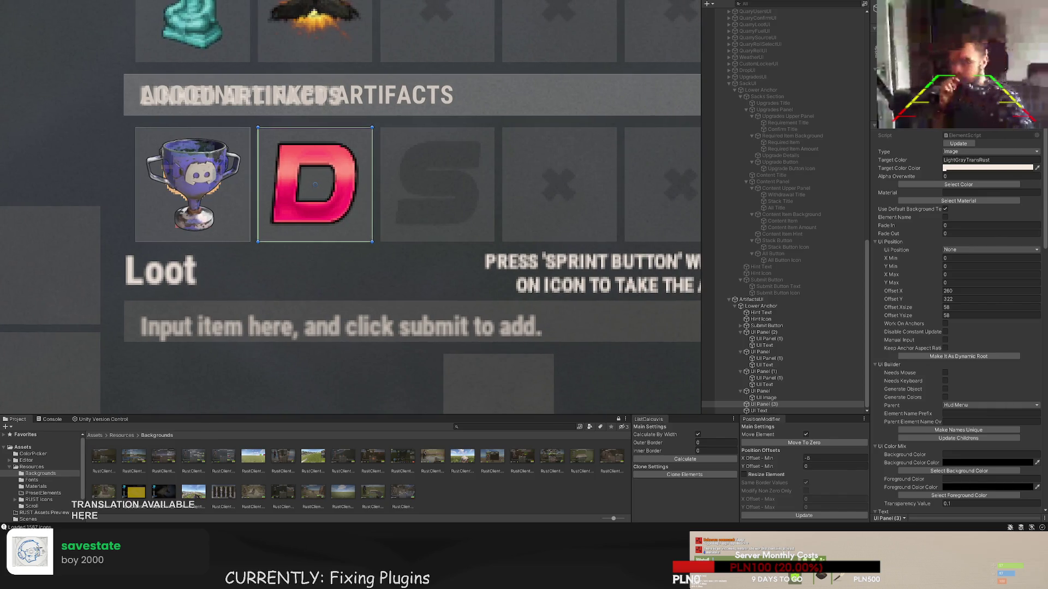
{"action": "key", "text": "ctrl+i"}
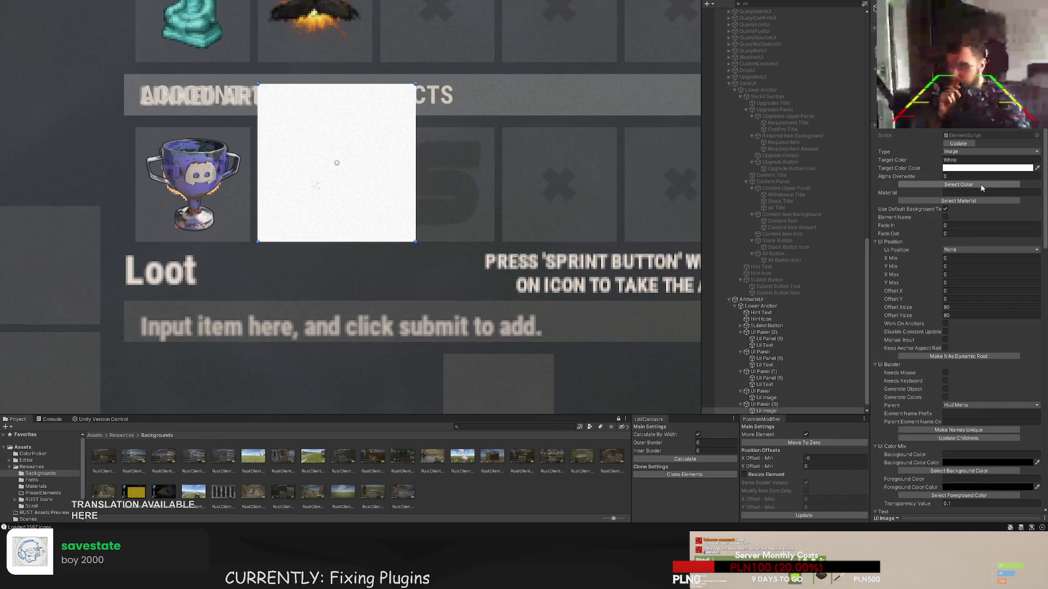
{"action": "scroll", "coordinate": [984, 220], "scroll_direction": "down", "scroll_amount": 10}
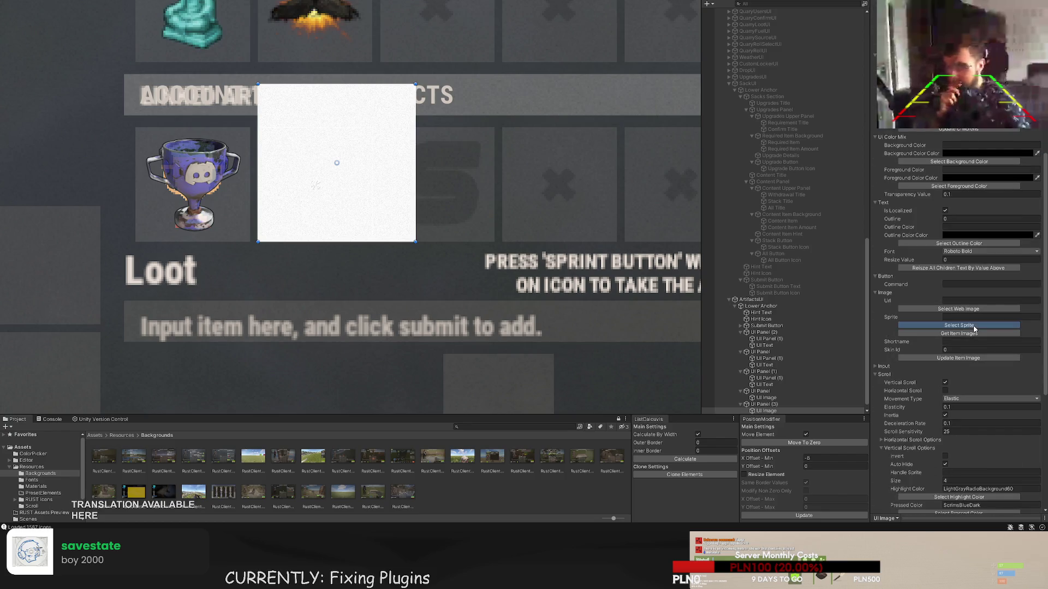
{"action": "left_click", "coordinate": [959, 326]}
{"action": "left_click", "coordinate": [685, 407]}
{"action": "left_click", "coordinate": [686, 407]}
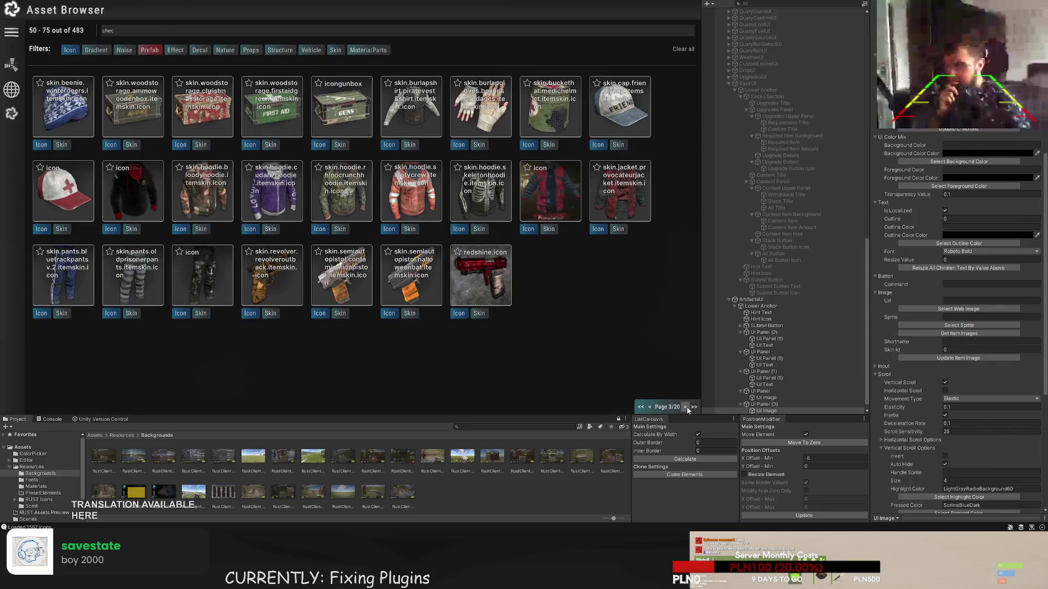
{"action": "left_click", "coordinate": [685, 407]}
{"action": "left_click", "coordinate": [685, 407]}
{"action": "left_click", "coordinate": [685, 407]}
{"action": "left_click", "coordinate": [686, 407]}
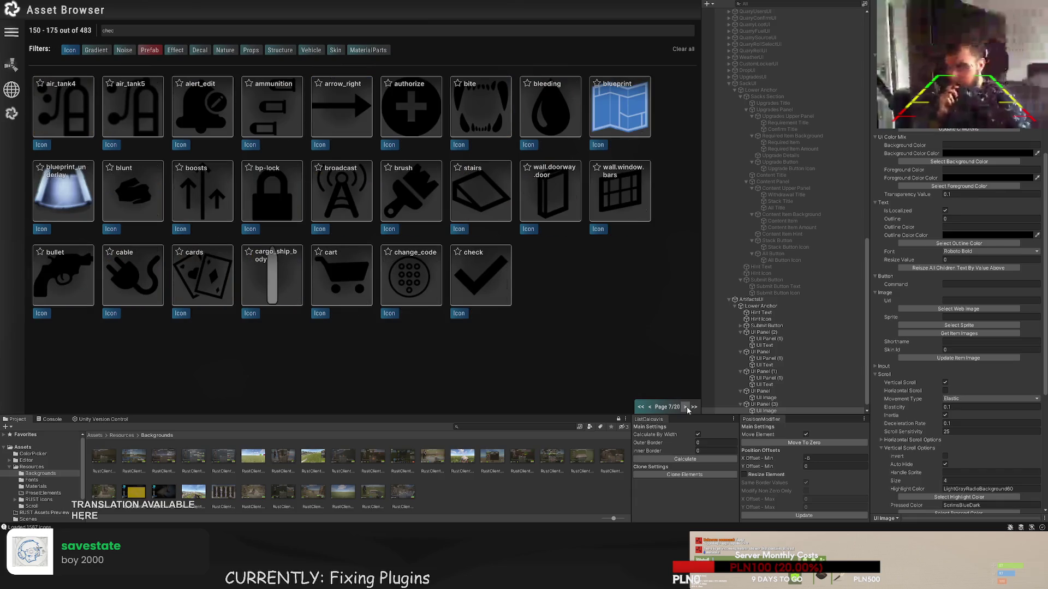
{"action": "left_click", "coordinate": [686, 408]}
{"action": "left_click", "coordinate": [407, 194]}
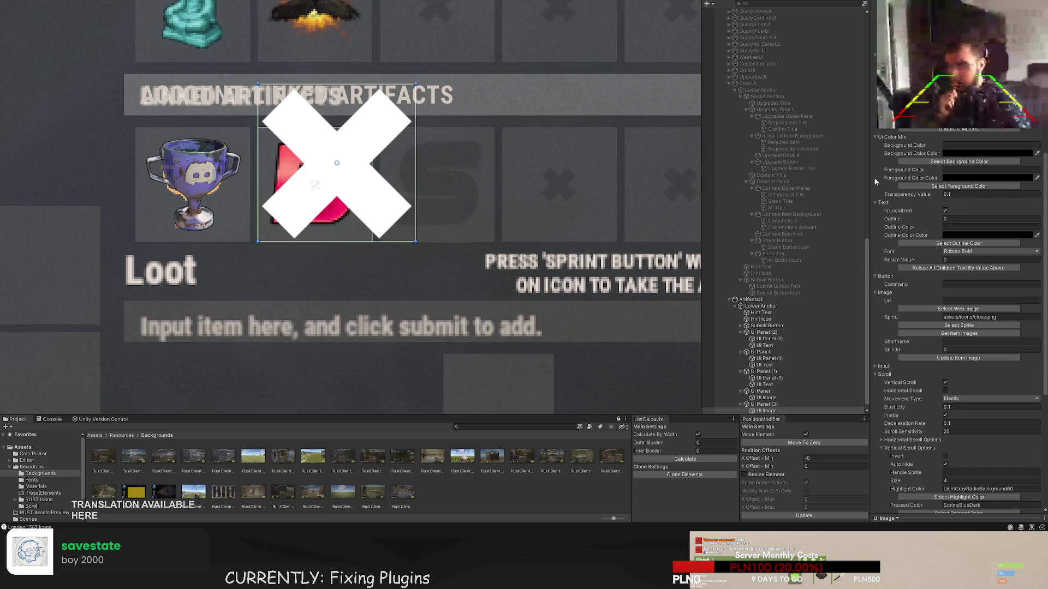
- Tint the X image BlackTrans20, shorten it to 57 high, and move the slot frame to the fourth slot
{"action": "scroll", "coordinate": [977, 202], "scroll_direction": "up", "scroll_amount": 10}
{"action": "left_click", "coordinate": [966, 185]}
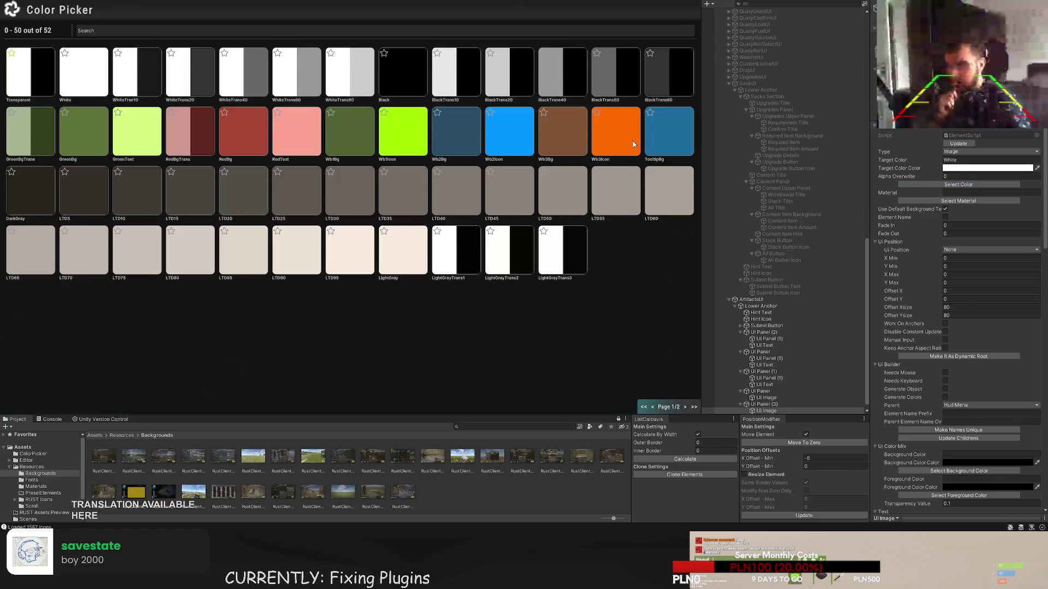
{"action": "left_click", "coordinate": [511, 73]}
{"action": "key", "text": "f"}
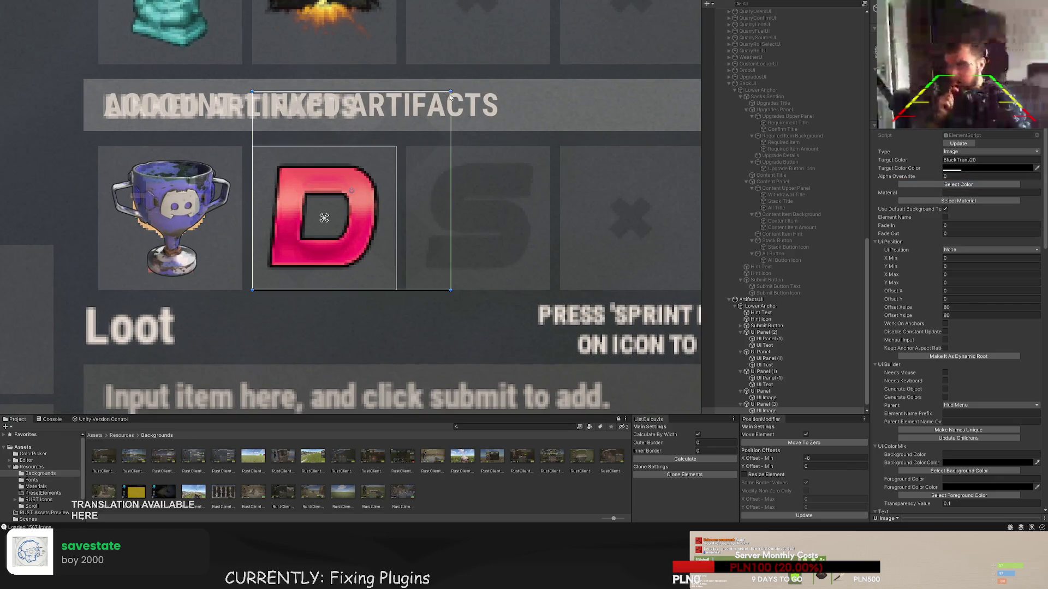
{"action": "mouse_move", "coordinate": [450, 94]}
{"action": "left_mouse_down"}
{"action": "mouse_move", "coordinate": [450, 148]}
{"action": "mouse_move", "coordinate": [390, 181]}
{"action": "mouse_move", "coordinate": [353, 167]}
{"action": "left_mouse_up"}
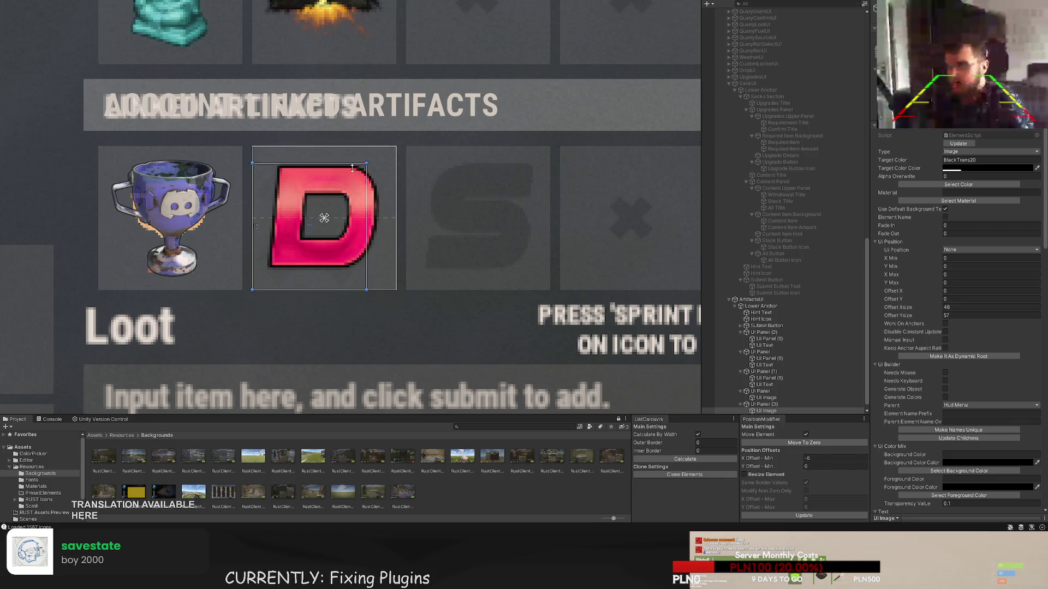
{"action": "left_click", "coordinate": [782, 403]}
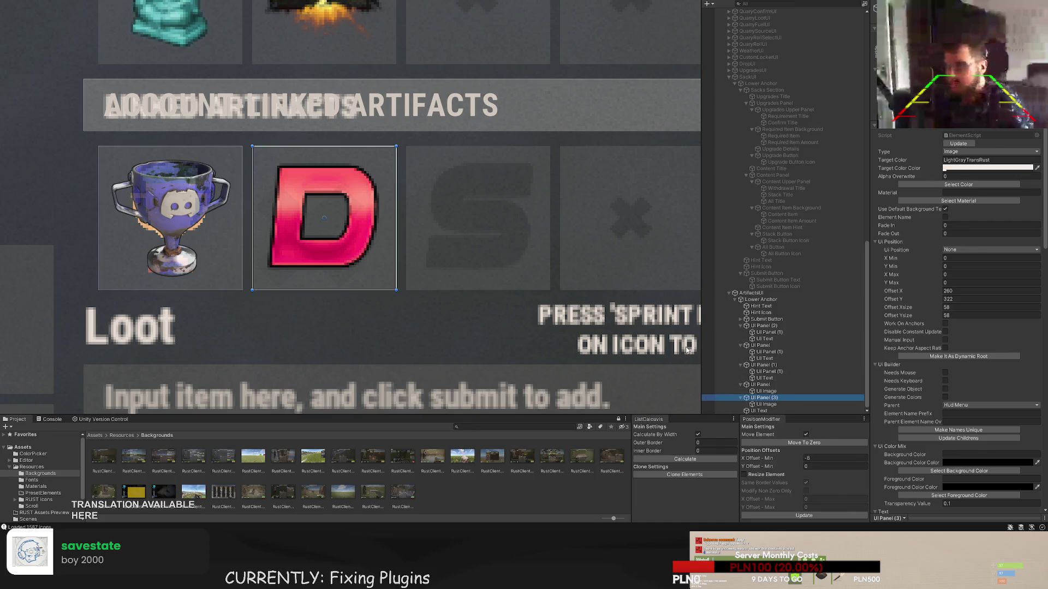
{"action": "left_click_drag", "start_coordinate": [342, 242], "coordinate": [650, 242]}
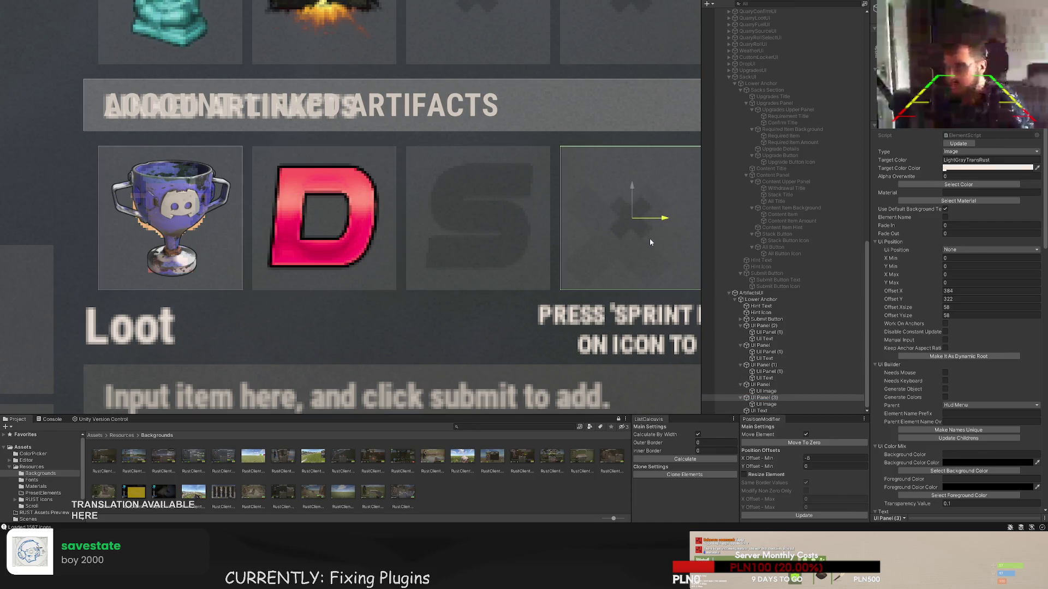
- Shrink the X icon to a small square of about 20×20 and nudge it down to centre it
{"action": "key", "text": "t"}
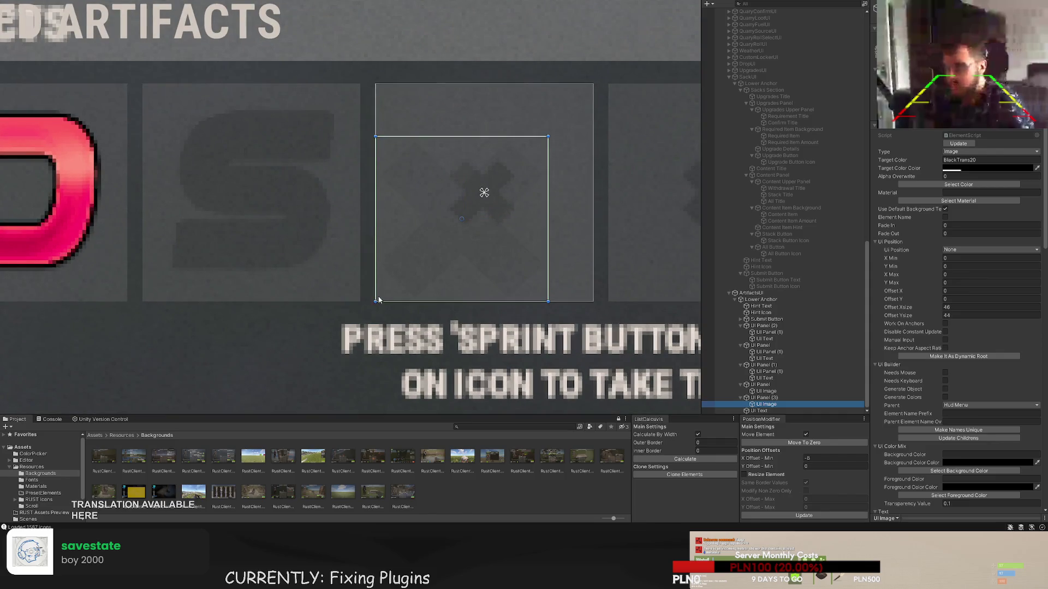
{"action": "left_click_drag", "start_coordinate": [375, 301], "coordinate": [444, 229]}
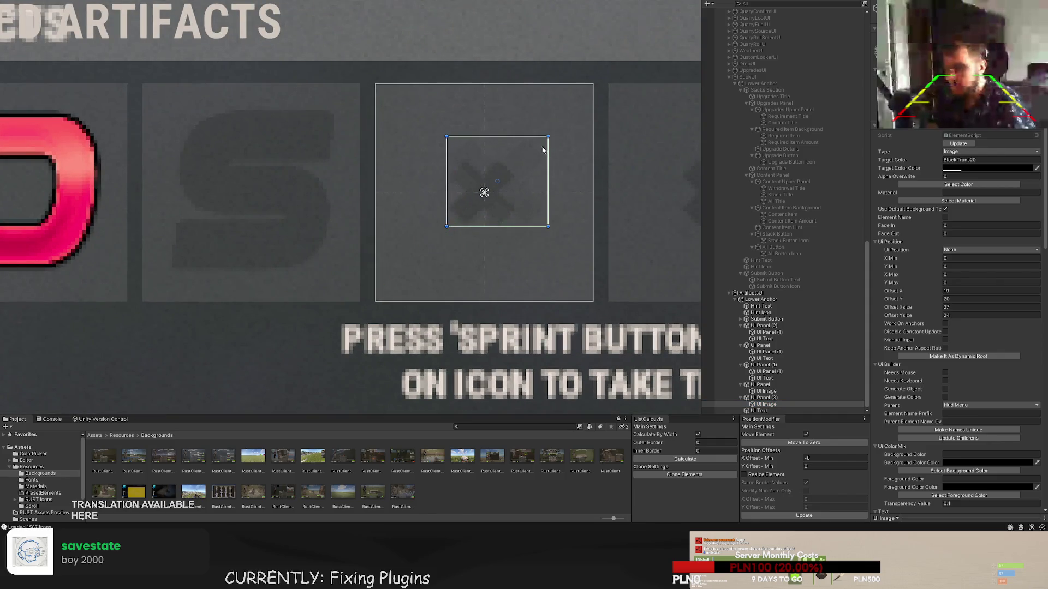
{"action": "scroll", "coordinate": [543, 149], "scroll_direction": "up", "scroll_amount": 2}
{"action": "mouse_move", "coordinate": [550, 132]}
{"action": "left_mouse_down"}
{"action": "mouse_move", "coordinate": [498, 169]}
{"action": "mouse_move", "coordinate": [510, 158]}
{"action": "left_mouse_up"}
{"action": "scroll", "coordinate": [489, 212], "scroll_direction": "up", "scroll_amount": 3}
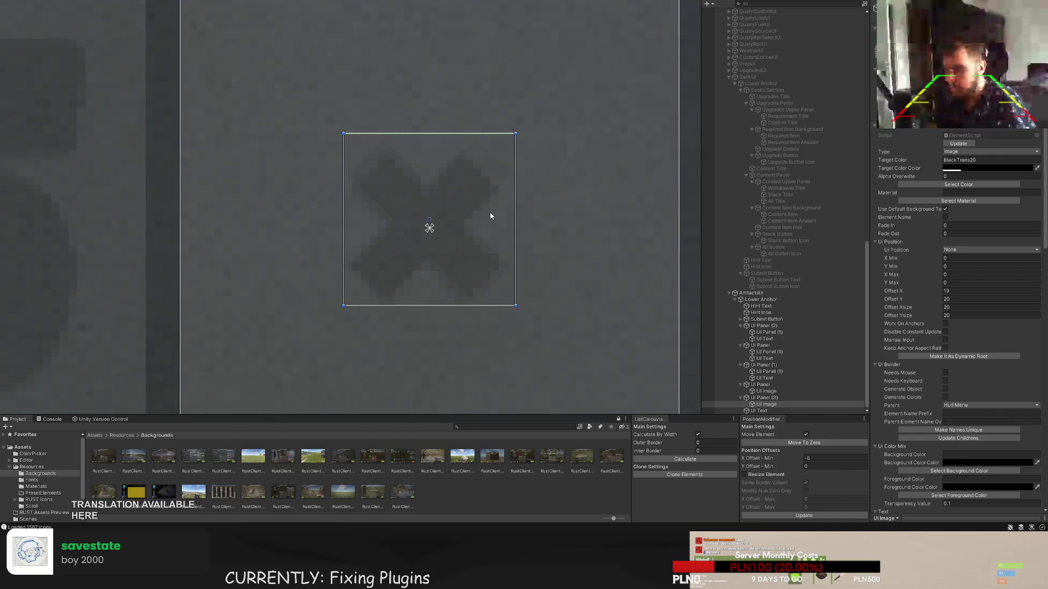
{"action": "key", "text": "w"}
{"action": "left_click_drag", "start_coordinate": [407, 199], "coordinate": [407, 204]}
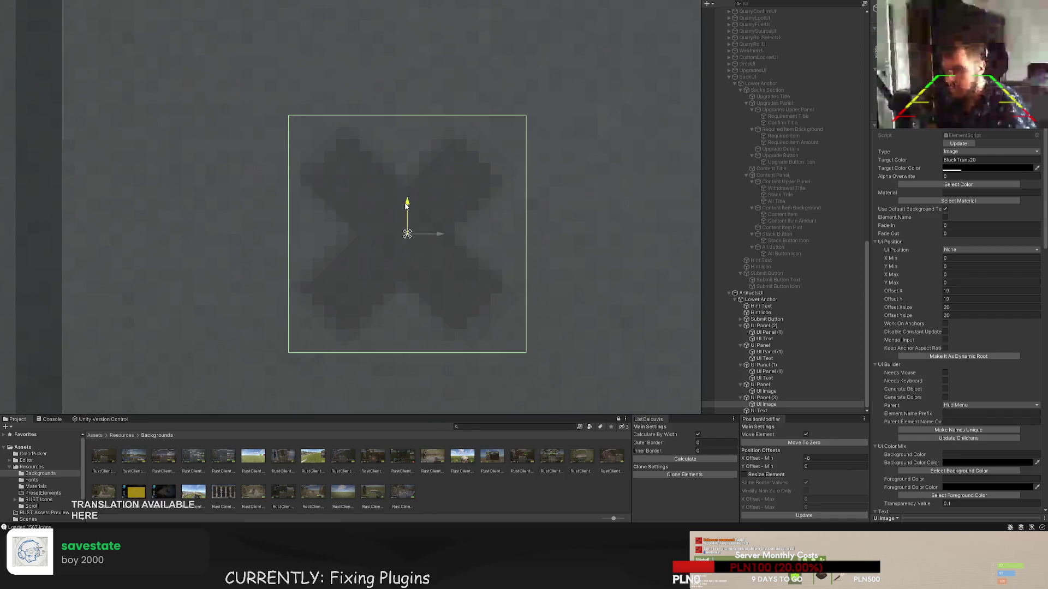
- Shift the pink D slot left to Offset X 260, beside the Discord trophy
{"action": "scroll", "coordinate": [483, 233], "scroll_direction": "down", "scroll_amount": 3}
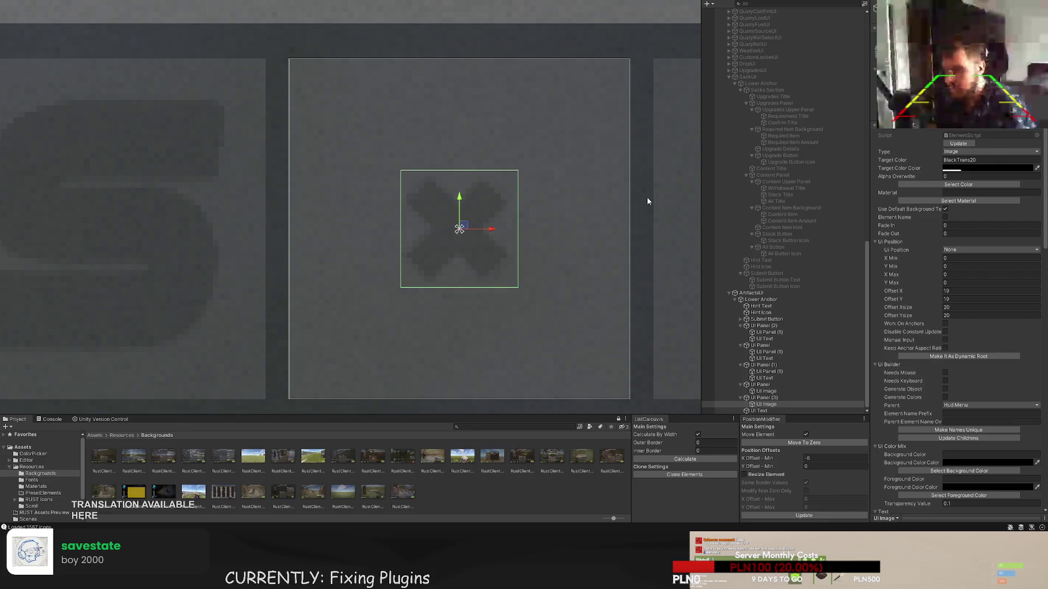
{"action": "scroll", "coordinate": [648, 202], "scroll_direction": "down", "scroll_amount": 3}
{"action": "scroll", "coordinate": [682, 226], "scroll_direction": "down", "scroll_amount": 2}
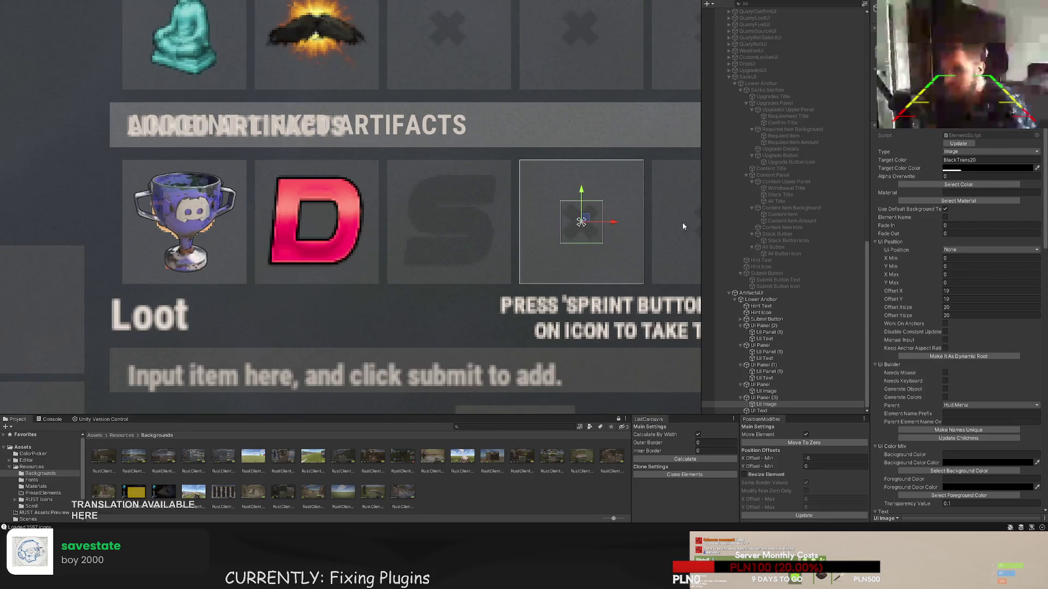
{"action": "left_click", "coordinate": [764, 398]}
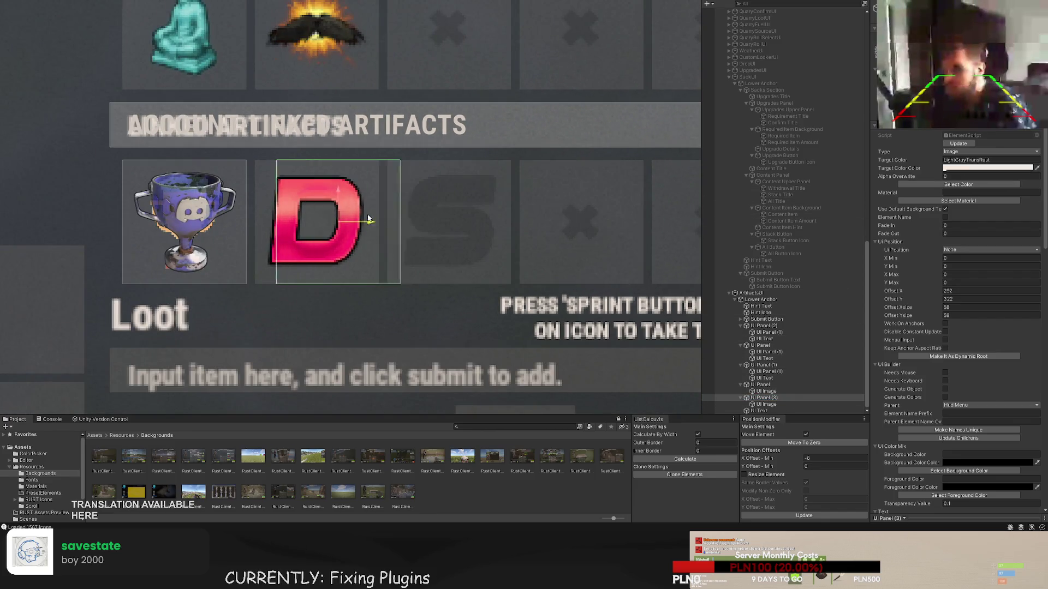
{"action": "left_click_drag", "start_coordinate": [369, 219], "coordinate": [351, 221]}
{"action": "scroll", "coordinate": [418, 194], "scroll_direction": "down", "scroll_amount": 5}
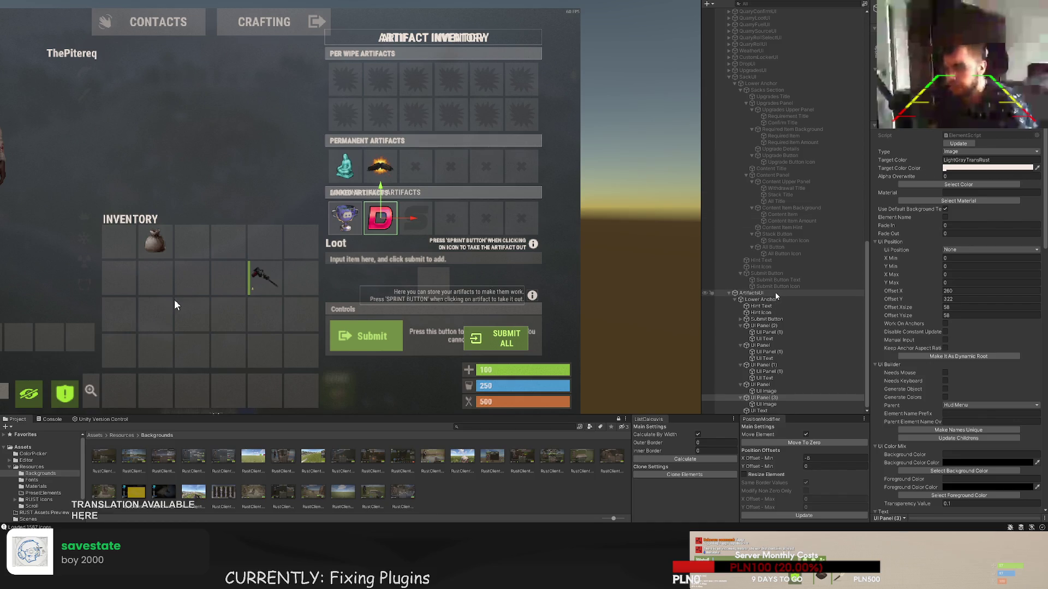
- Disable the Background - ArtifactsUI reference screenshot
{"action": "scroll", "coordinate": [791, 256], "scroll_direction": "up", "scroll_amount": 15}
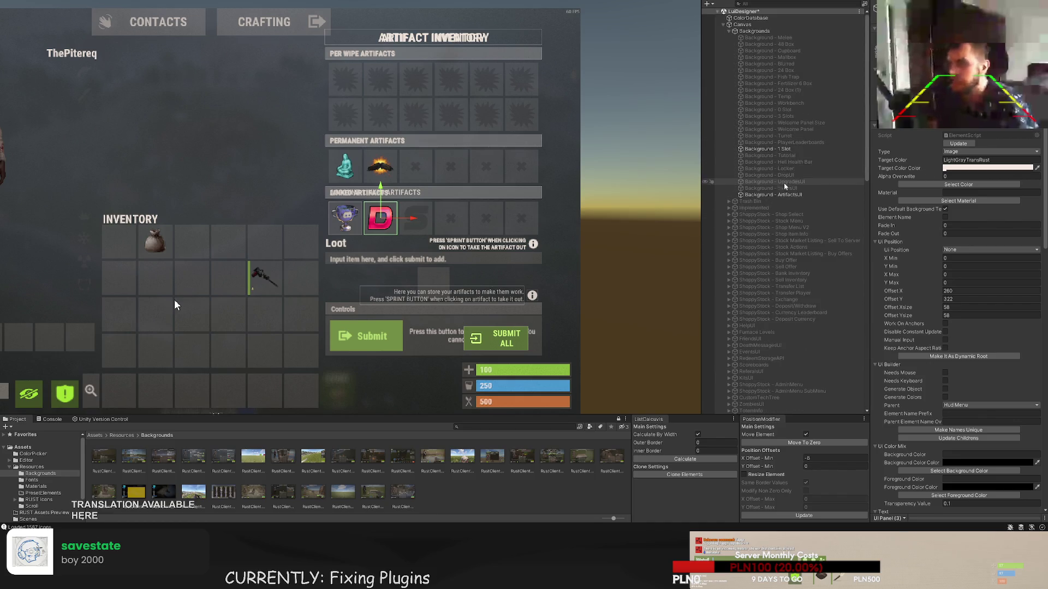
{"action": "left_click", "coordinate": [780, 195]}
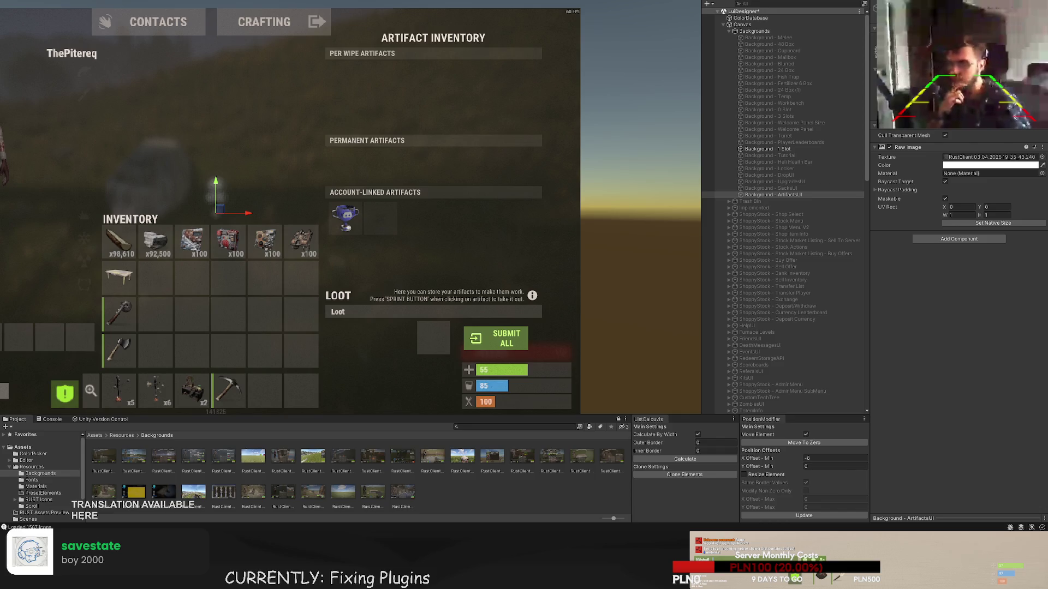
{"action": "scroll", "coordinate": [750, 322], "scroll_direction": "down", "scroll_amount": 15}
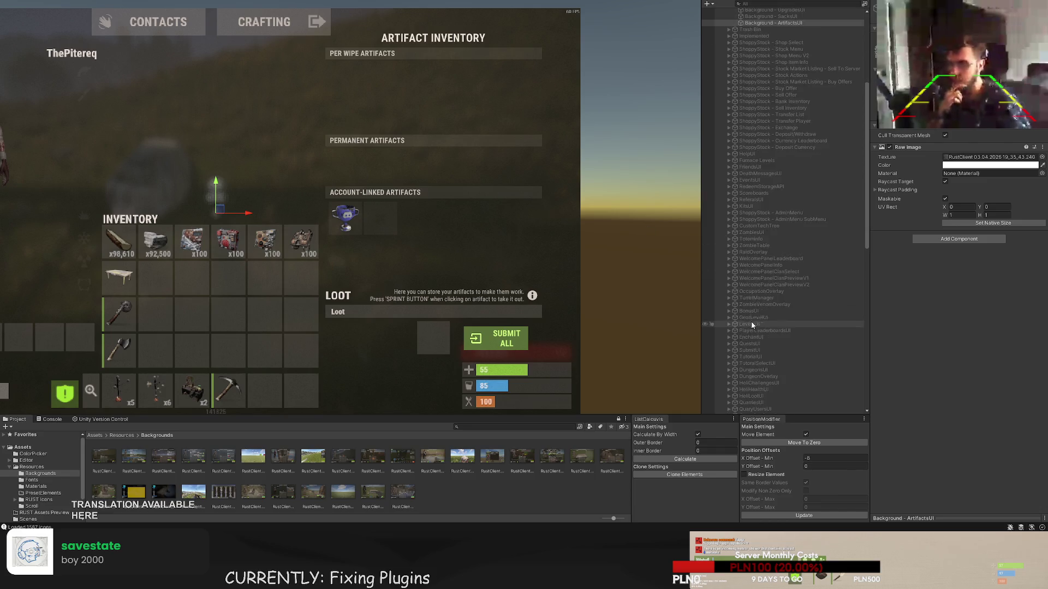
- Reselect UI Panel (3) and nudge the empty account-linked slot up slightly
{"action": "left_click", "coordinate": [767, 398]}
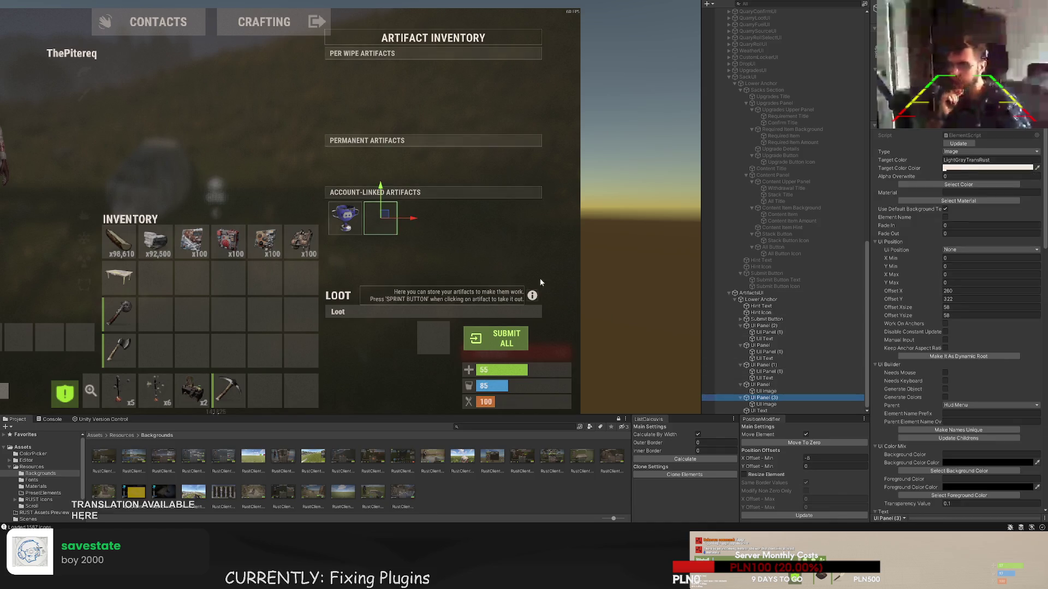
{"action": "scroll", "coordinate": [432, 210], "scroll_direction": "up", "scroll_amount": 2}
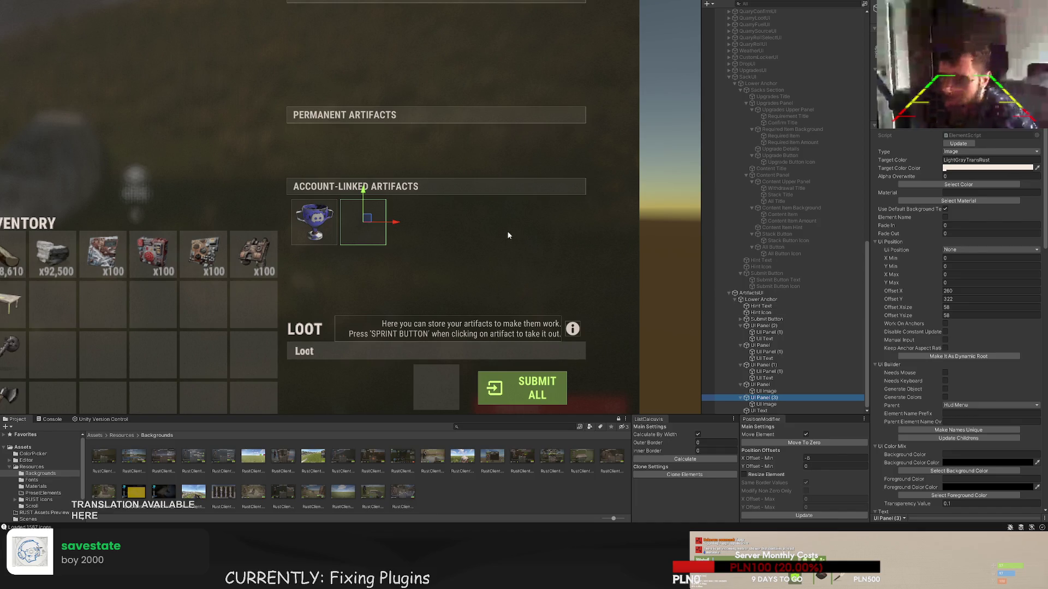
{"action": "scroll", "coordinate": [491, 230], "scroll_direction": "down", "scroll_amount": 3}
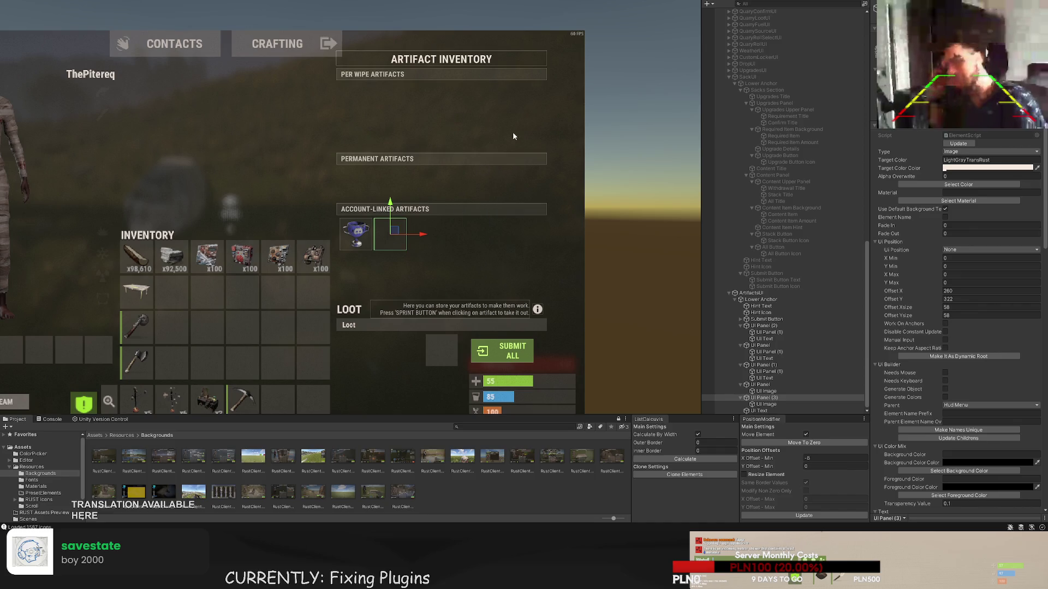
{"action": "scroll", "coordinate": [484, 171], "scroll_direction": "up", "scroll_amount": 4}
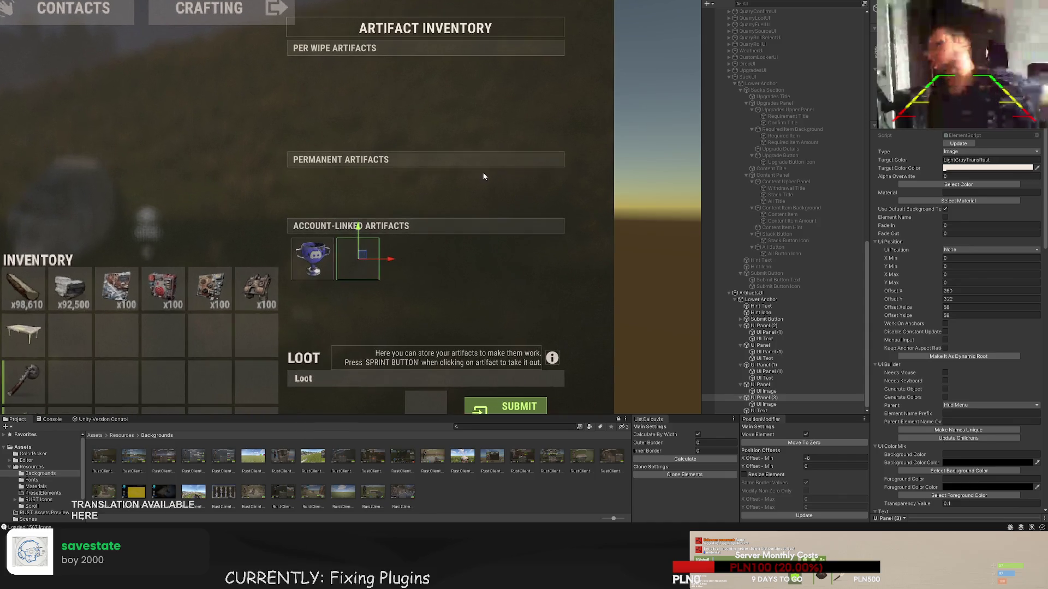
{"action": "left_click_drag", "start_coordinate": [423, 228], "coordinate": [421, 275]}
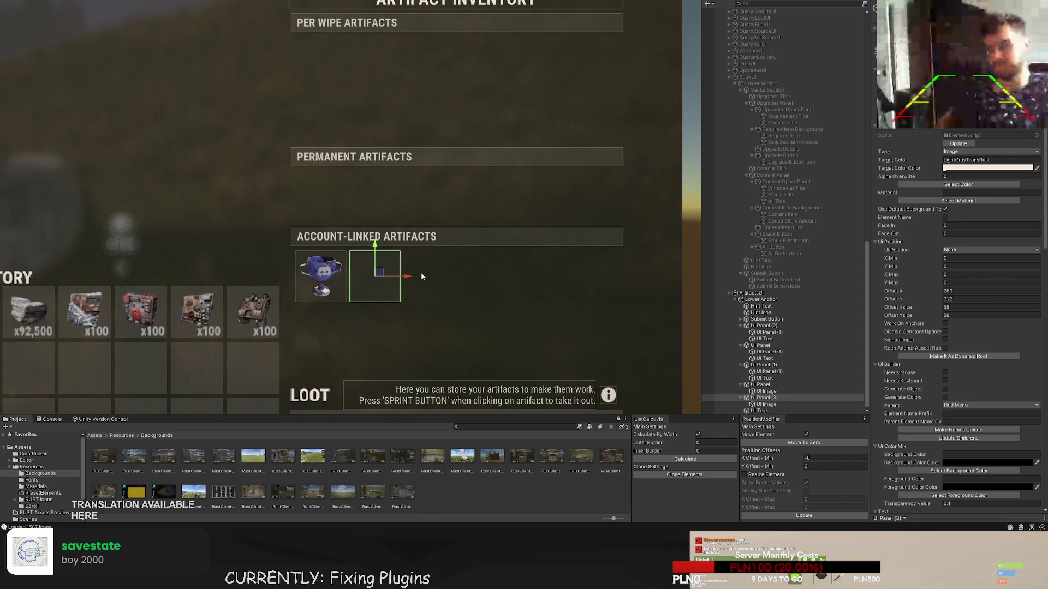
{"action": "scroll", "coordinate": [434, 273], "scroll_direction": "up", "scroll_amount": 3}
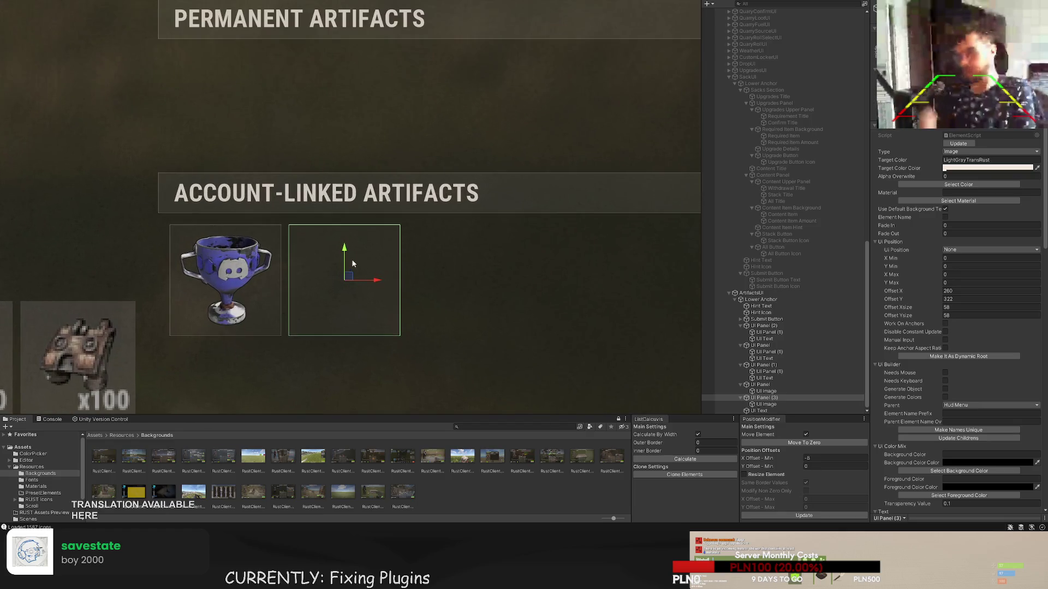
{"action": "mouse_move", "coordinate": [344, 255]}
{"action": "left_mouse_down"}
{"action": "mouse_move", "coordinate": [348, 274]}
{"action": "mouse_move", "coordinate": [348, 265]}
{"action": "left_mouse_up"}
{"action": "scroll", "coordinate": [342, 251], "scroll_direction": "up", "scroll_amount": 4}
- Duplicate the empty slot and place the copy under the Per Wipe Artifacts header
{"action": "scroll", "coordinate": [377, 223], "scroll_direction": "down", "scroll_amount": 3}
{"action": "scroll", "coordinate": [378, 224], "scroll_direction": "down", "scroll_amount": 5}
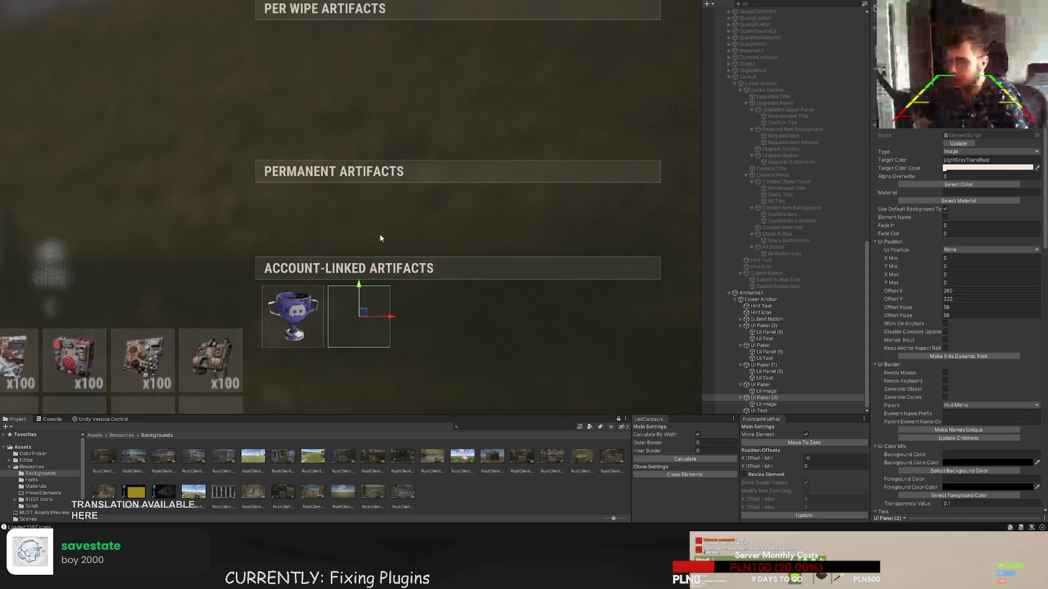
{"action": "key", "text": "ctrl+d"}
{"action": "left_click_drag", "start_coordinate": [361, 293], "coordinate": [360, 43]}
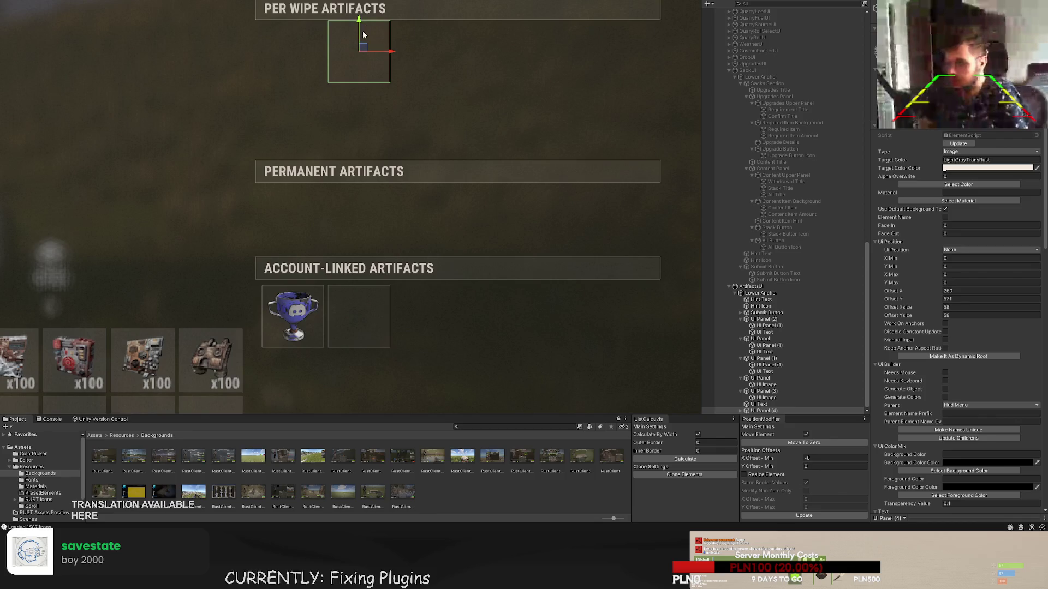
{"action": "scroll", "coordinate": [395, 151], "scroll_direction": "up", "scroll_amount": 5}
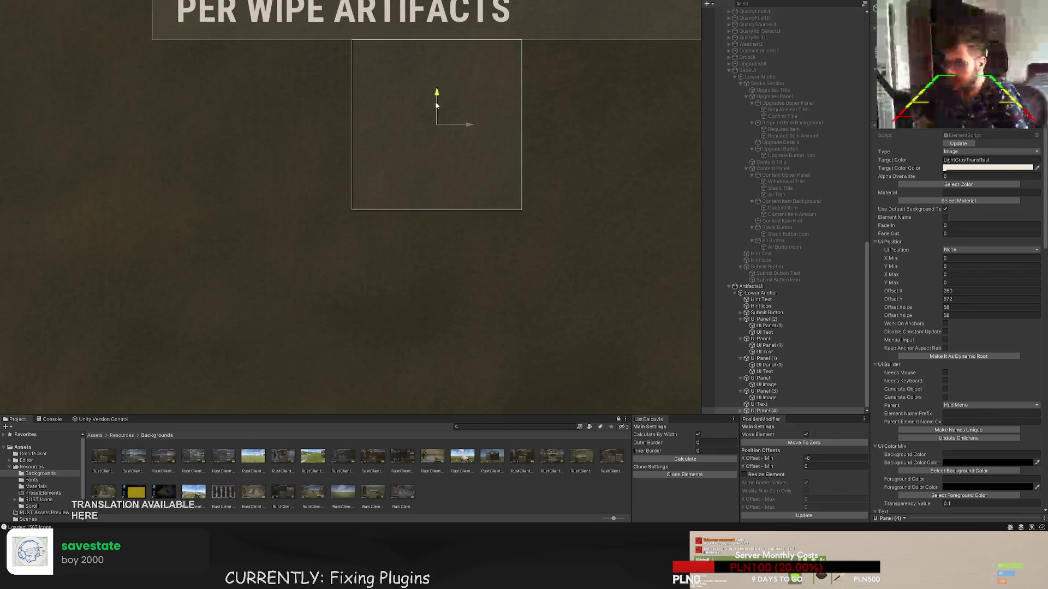
{"action": "mouse_move", "coordinate": [437, 104]}
{"action": "left_mouse_down"}
{"action": "mouse_move", "coordinate": [430, 120]}
{"action": "mouse_move", "coordinate": [389, 143]}
{"action": "mouse_move", "coordinate": [292, 144]}
{"action": "left_mouse_up"}
{"action": "scroll", "coordinate": [295, 205], "scroll_direction": "down", "scroll_amount": 5}
{"action": "mouse_move", "coordinate": [289, 37]}
{"action": "left_mouse_down"}
{"action": "mouse_move", "coordinate": [289, 305]}
{"action": "mouse_move", "coordinate": [306, 281]}
{"action": "left_mouse_up"}
{"action": "scroll", "coordinate": [327, 104], "scroll_direction": "up", "scroll_amount": 2}
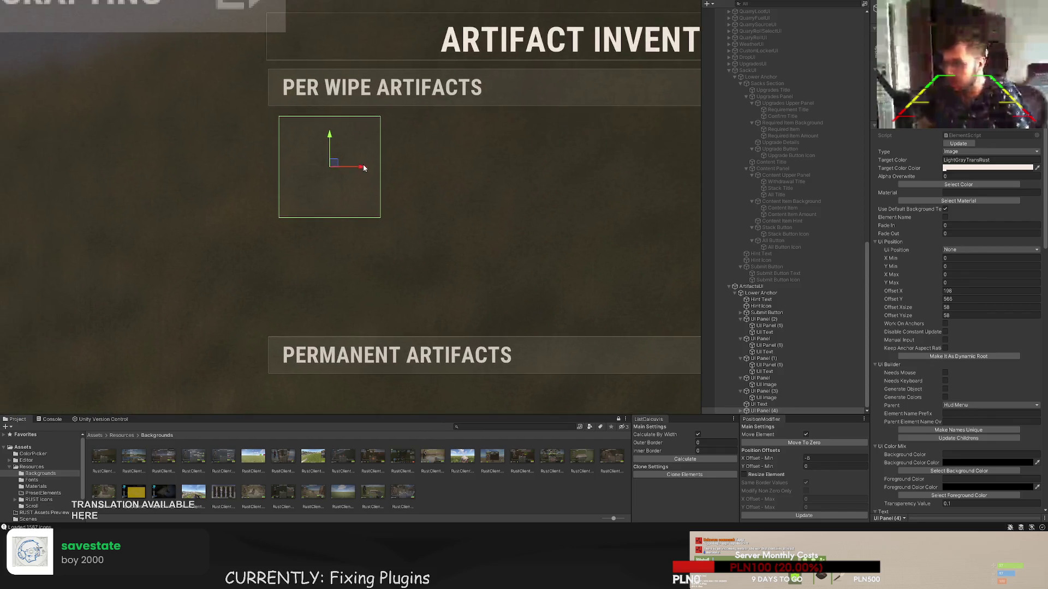
{"action": "scroll", "coordinate": [415, 171], "scroll_direction": "down", "scroll_amount": 4}
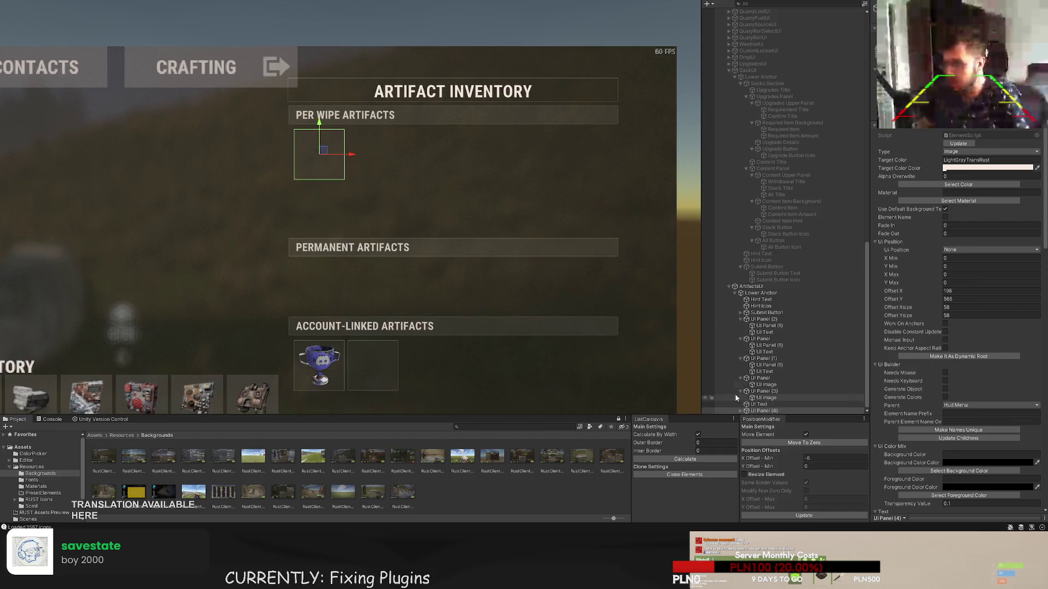
{"action": "left_click_drag", "start_coordinate": [472, 235], "coordinate": [498, 192]}
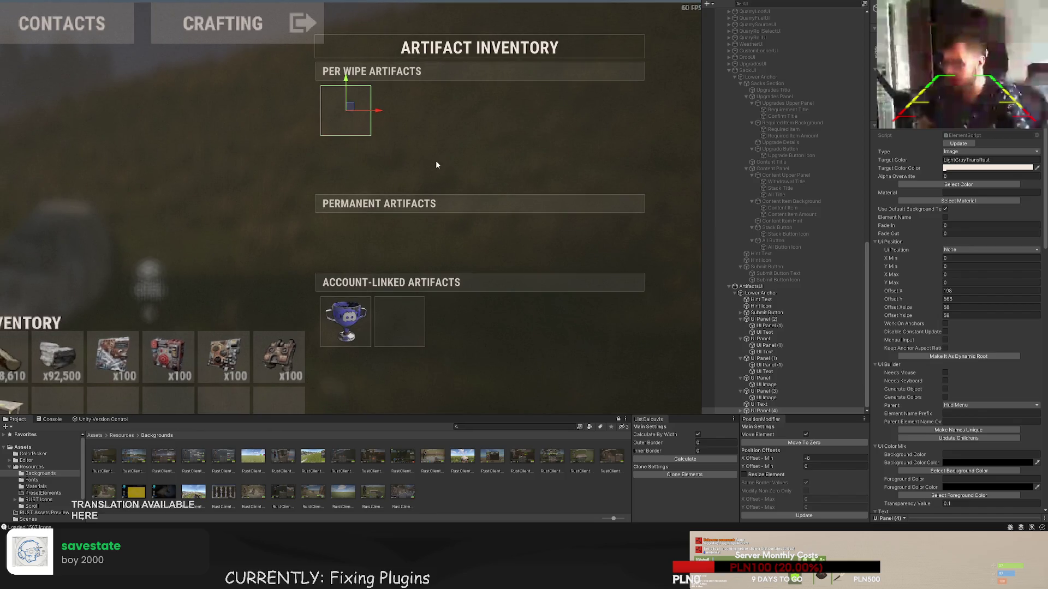
{"action": "scroll", "coordinate": [414, 159], "scroll_direction": "up", "scroll_amount": 3}
- Duplicate the Per Wipe slot and place the copy beneath the Permanent Artifacts header
{"action": "key", "text": "ctrl+d"}
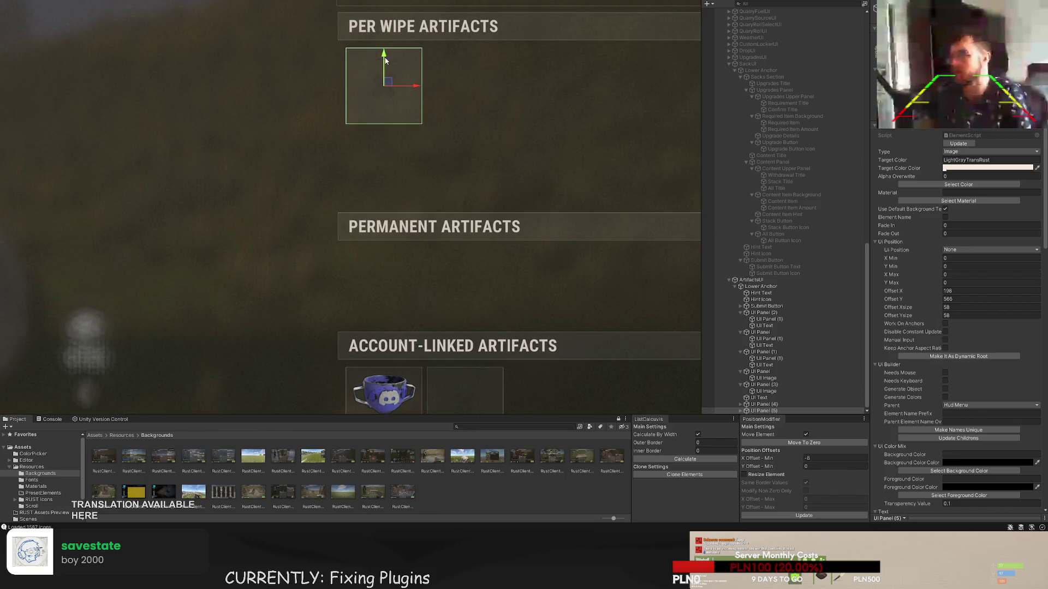
{"action": "left_click_drag", "start_coordinate": [375, 62], "coordinate": [390, 286]}
{"action": "scroll", "coordinate": [384, 252], "scroll_direction": "up", "scroll_amount": 3}
{"action": "scroll", "coordinate": [437, 263], "scroll_direction": "down", "scroll_amount": 5}
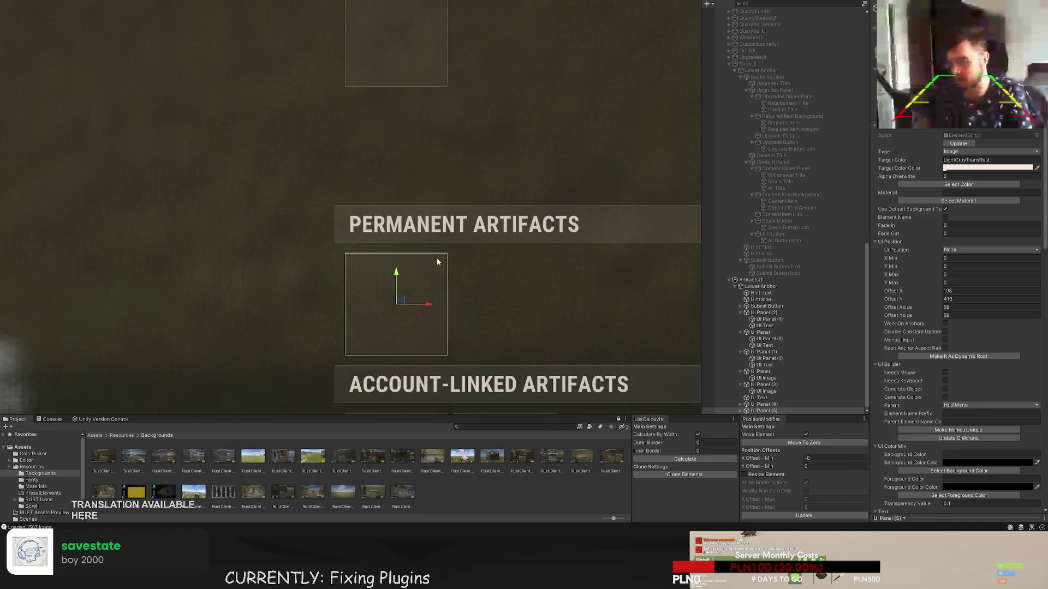
{"action": "scroll", "coordinate": [610, 208], "scroll_direction": "down", "scroll_amount": 2}
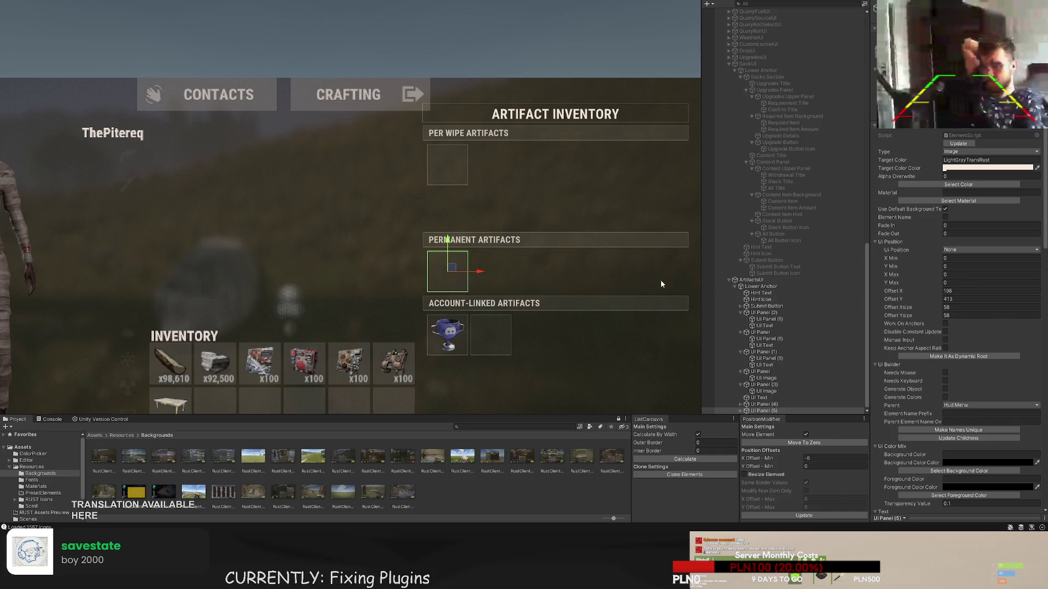
{"action": "left_click", "coordinate": [765, 313]}
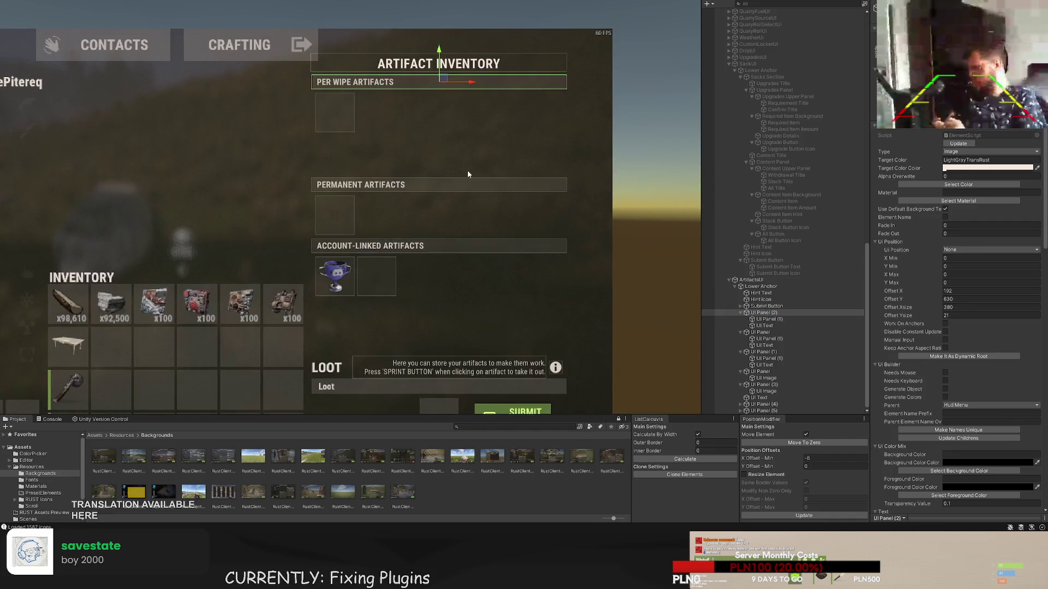
{"action": "left_click", "coordinate": [764, 385]}
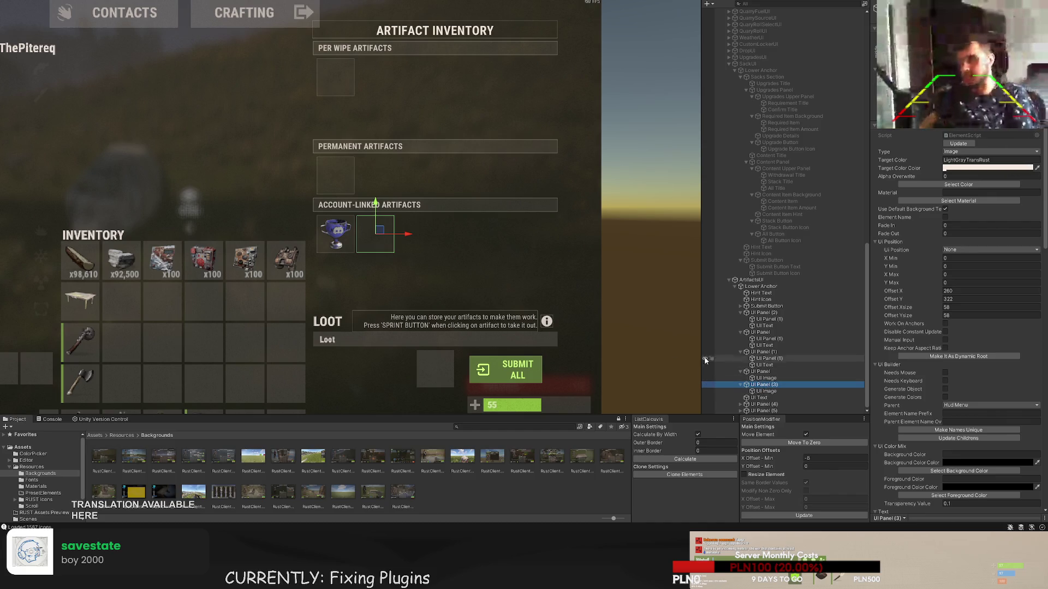
{"action": "scroll", "coordinate": [436, 287], "scroll_direction": "up", "scroll_amount": 3}
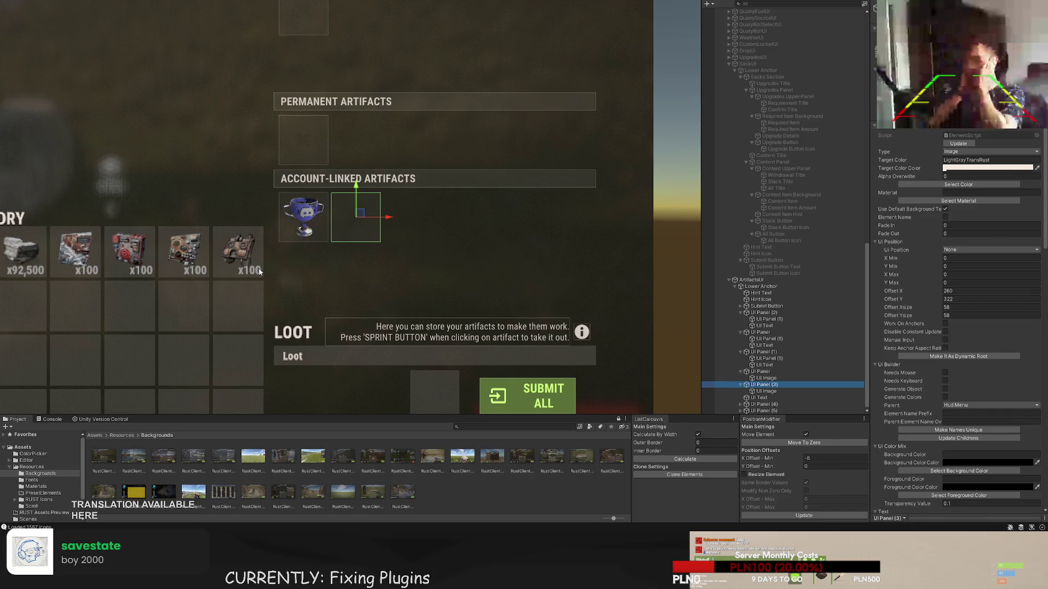
{"action": "scroll", "coordinate": [322, 245], "scroll_direction": "up", "scroll_amount": 2}
{"action": "scroll", "coordinate": [311, 197], "scroll_direction": "down", "scroll_amount": 3}
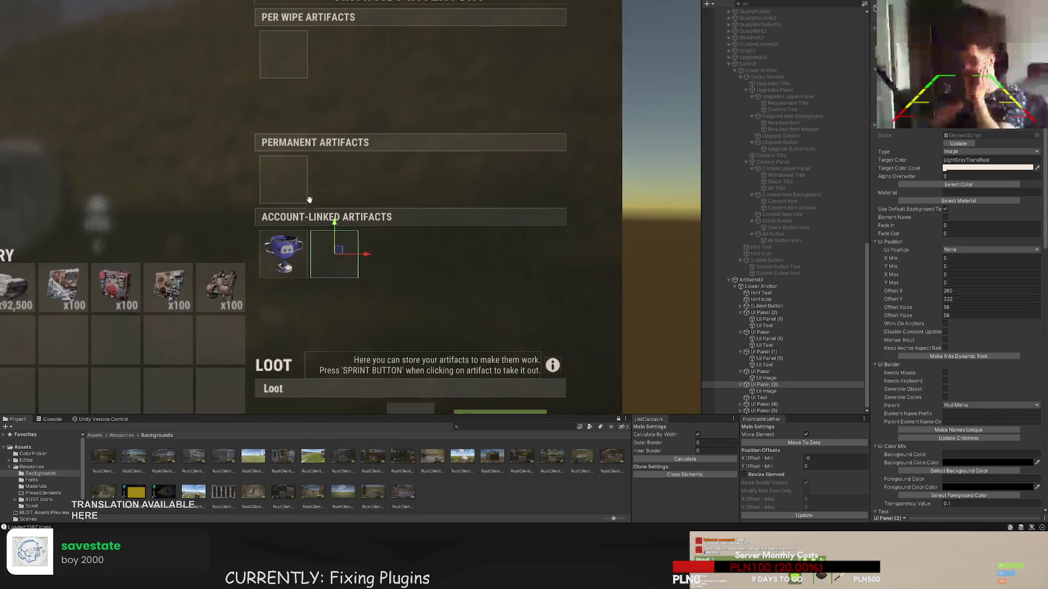
{"action": "left_click", "coordinate": [761, 372]}
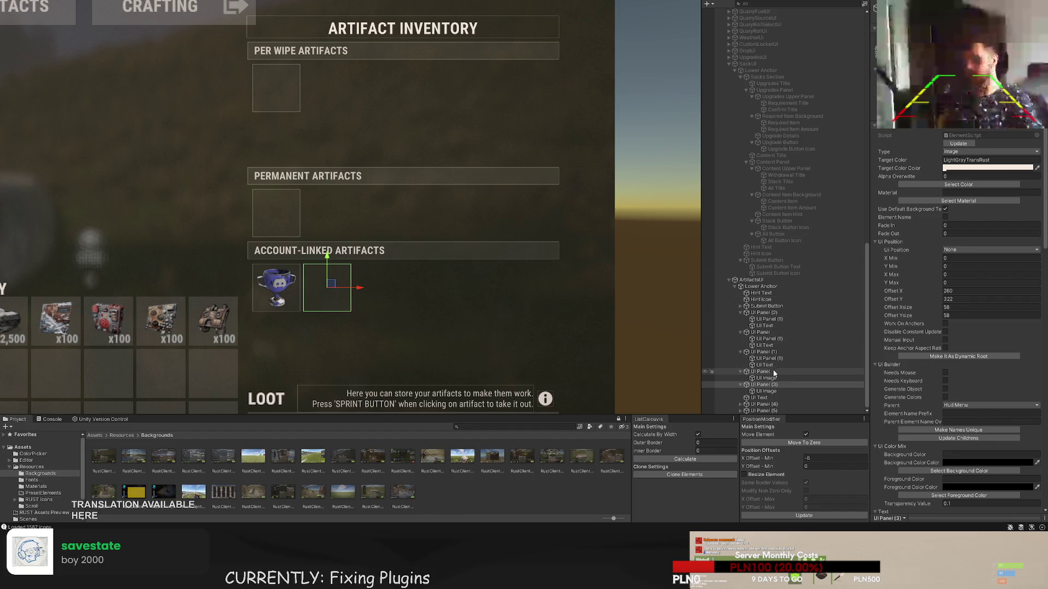
- Regroup the Permanent Artifacts slot panel within the section hierarchy
{"action": "left_click", "coordinate": [770, 358]}
{"action": "left_click", "coordinate": [771, 352]}
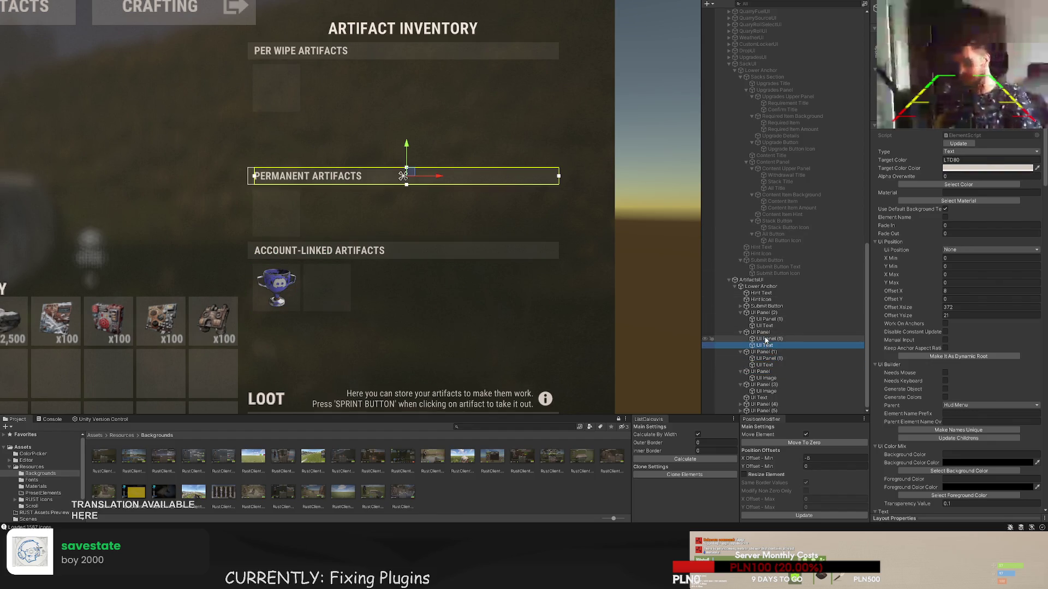
{"action": "left_click", "coordinate": [764, 333]}
{"action": "left_click", "coordinate": [766, 319]}
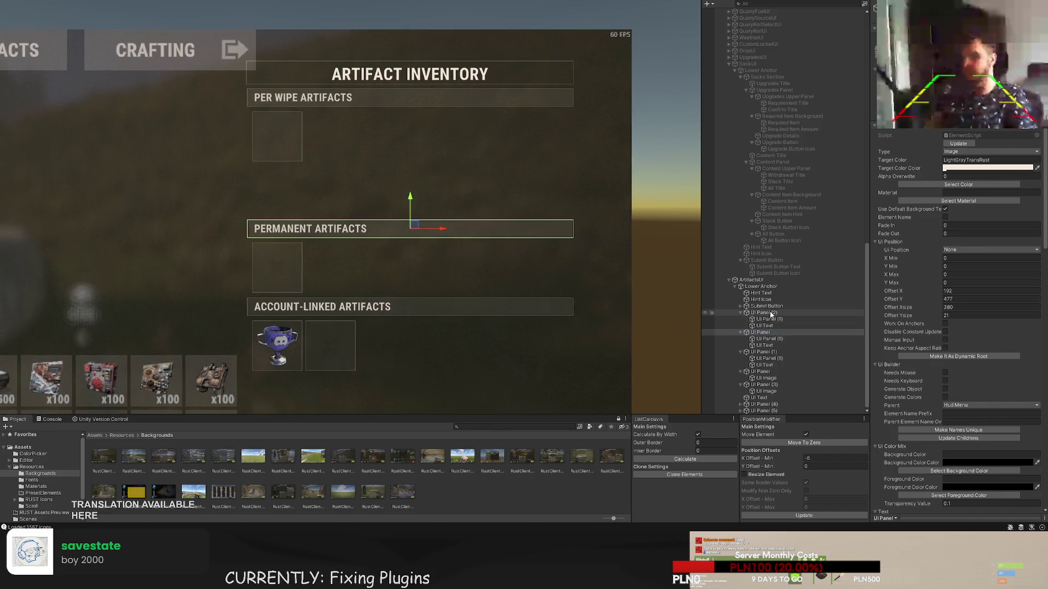
{"action": "left_click", "coordinate": [765, 326]}
{"action": "left_click", "coordinate": [768, 339]}
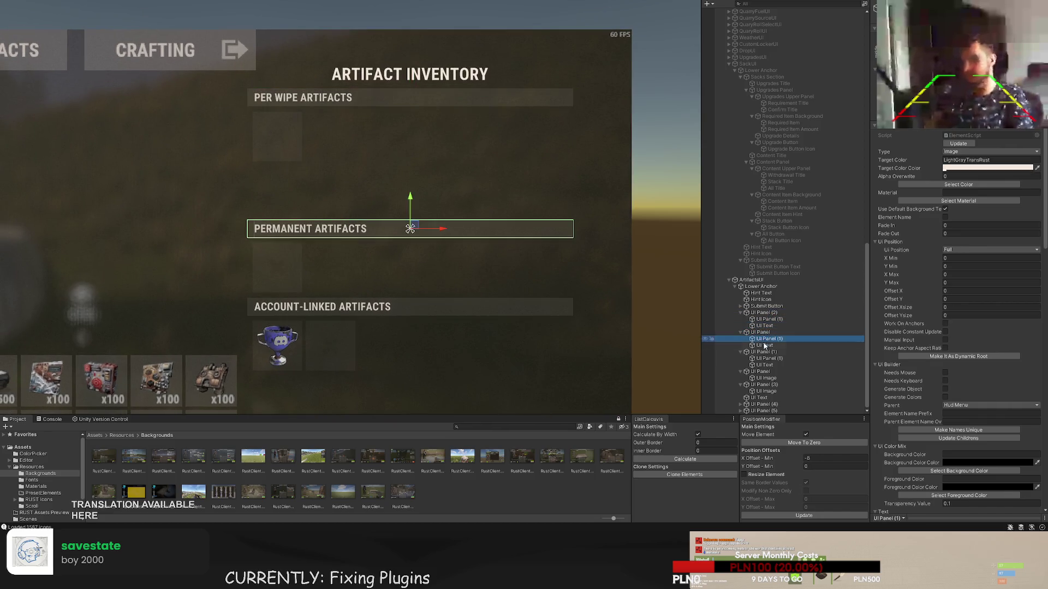
{"action": "left_click", "coordinate": [761, 411]}
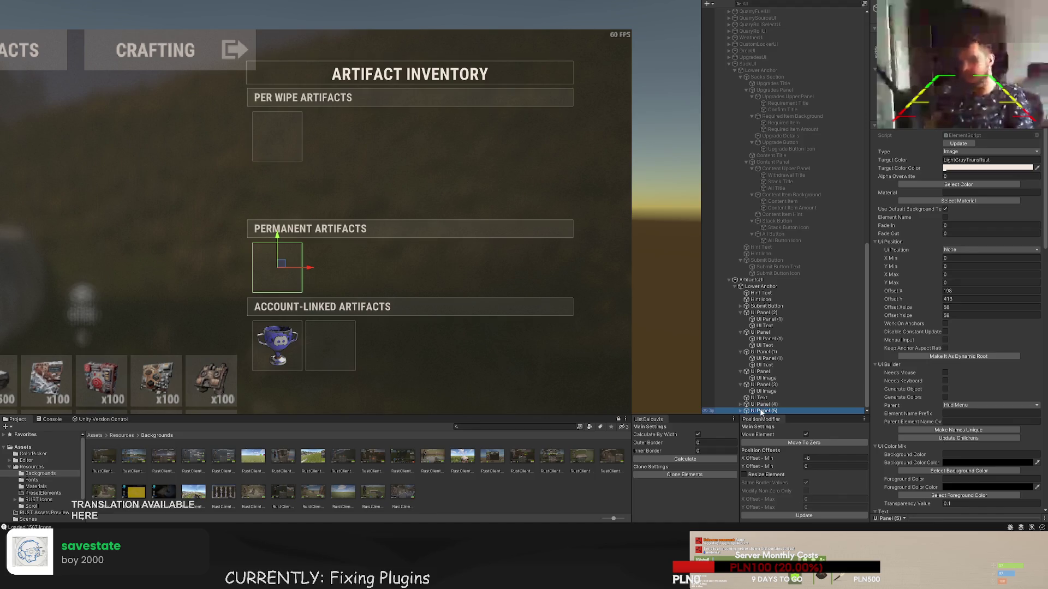
{"action": "left_click_drag", "start_coordinate": [759, 385], "coordinate": [752, 367]}
- Reorder the Permanent slot above the Account-Linked header and the Per Wipe slot under its header
{"action": "left_click", "coordinate": [758, 353]}
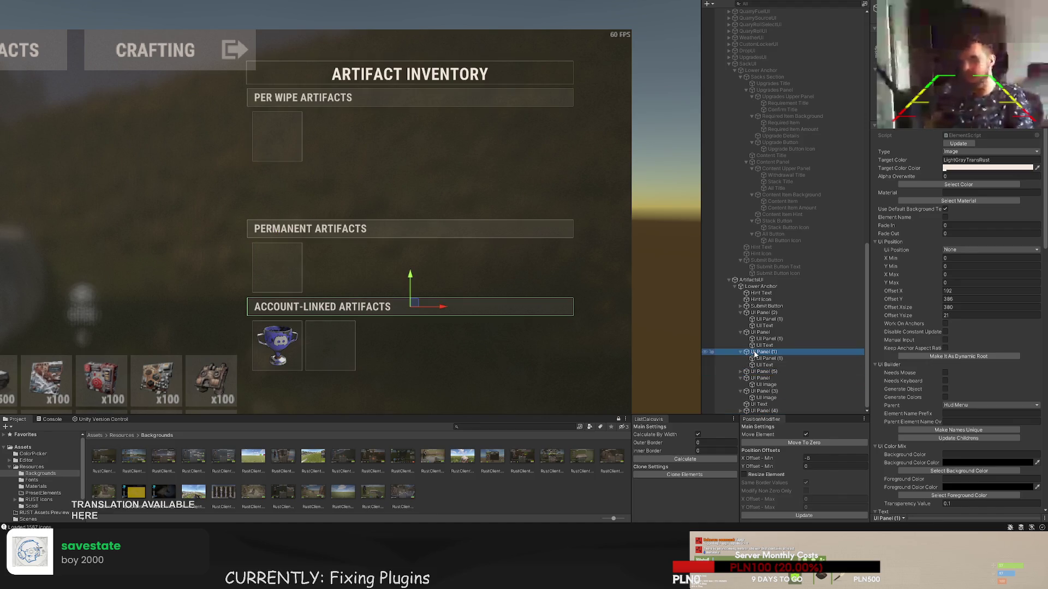
{"action": "left_click", "coordinate": [760, 372]}
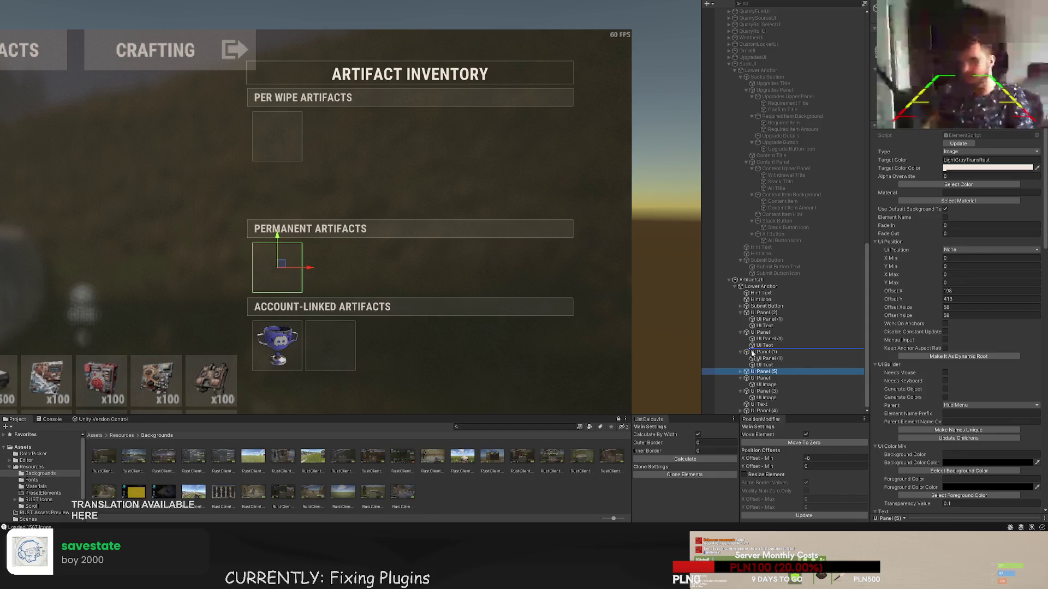
{"action": "left_click_drag", "start_coordinate": [753, 353], "coordinate": [766, 404]}
{"action": "left_click", "coordinate": [760, 332]}
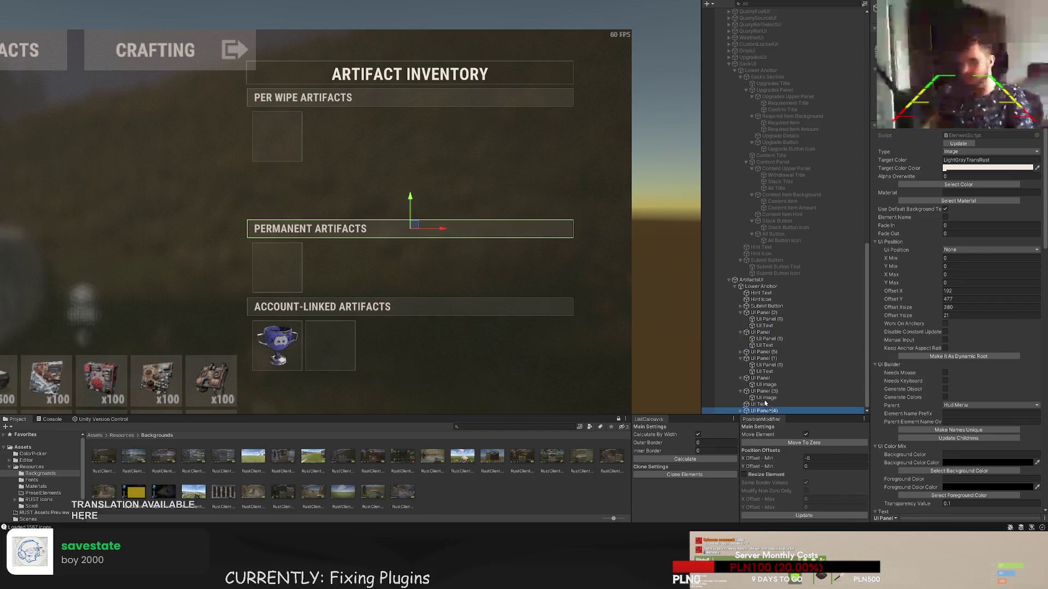
{"action": "left_click_drag", "start_coordinate": [751, 340], "coordinate": [753, 333]}
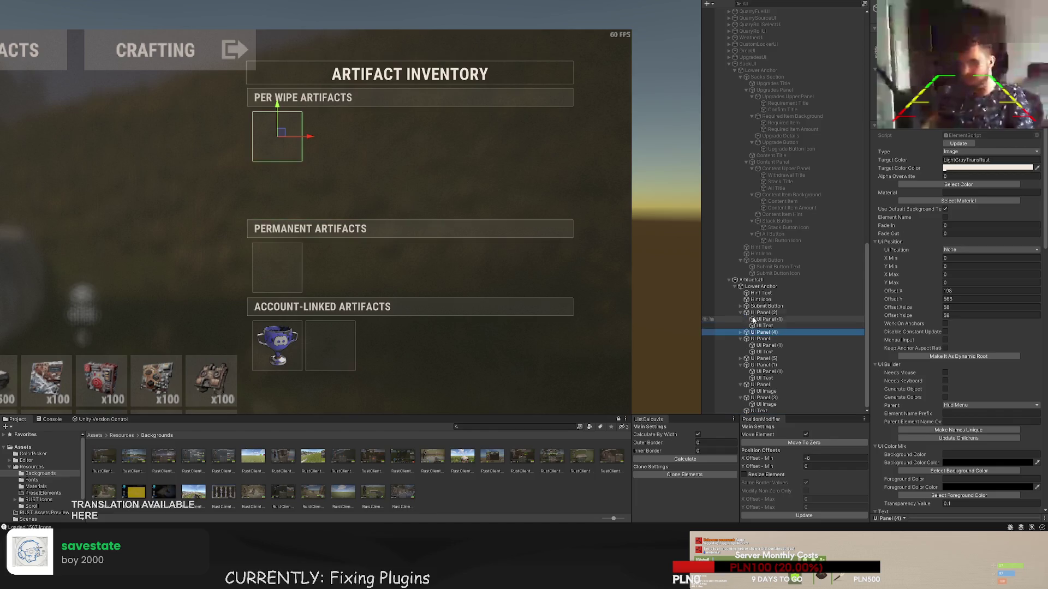
{"action": "left_click", "coordinate": [764, 313]}
{"action": "left_click", "coordinate": [761, 332]}
- Adjust the Permanent Artifacts slot panel's vertical position slightly
{"action": "scroll", "coordinate": [521, 252], "scroll_direction": "up", "scroll_amount": 5}
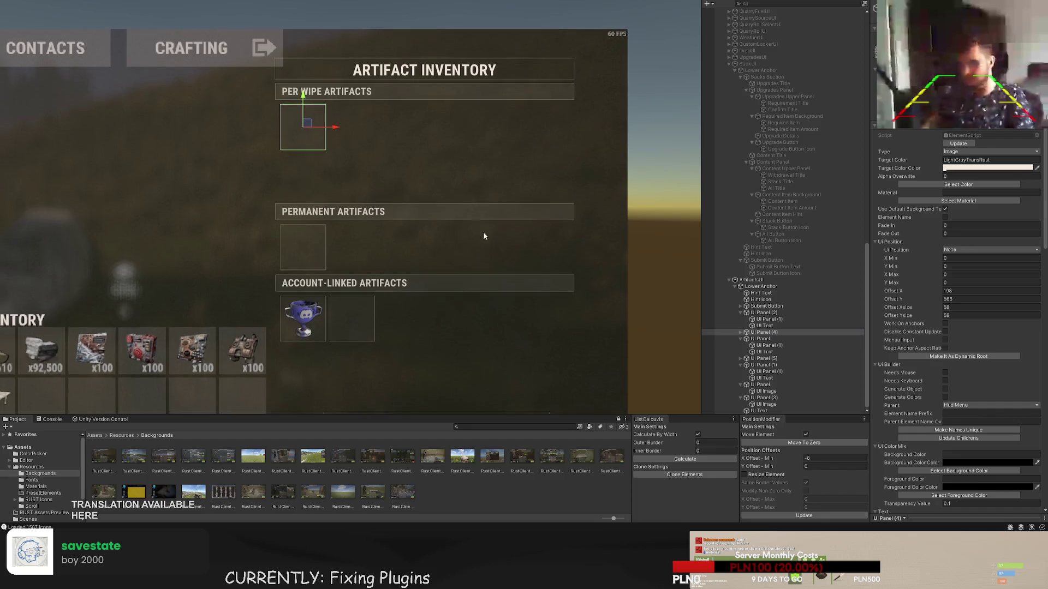
{"action": "scroll", "coordinate": [398, 98], "scroll_direction": "down", "scroll_amount": 3}
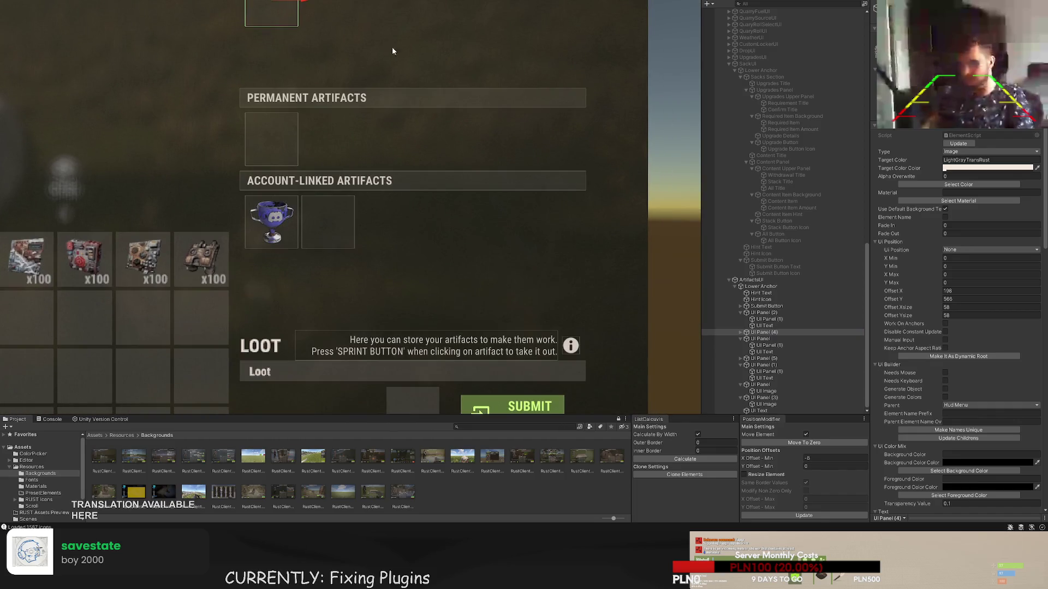
{"action": "scroll", "coordinate": [355, 171], "scroll_direction": "up", "scroll_amount": 4}
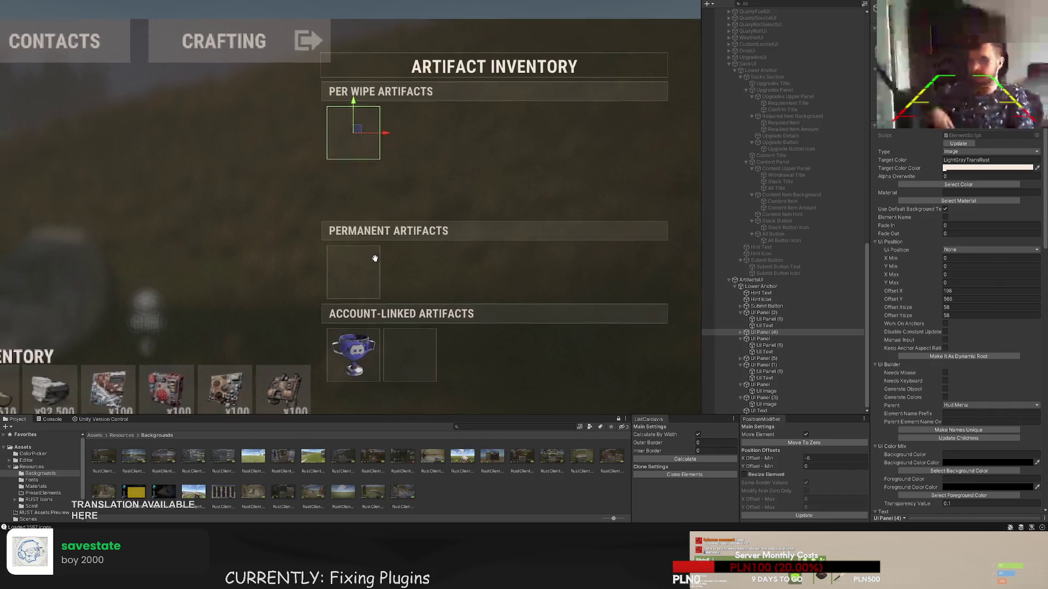
{"action": "left_click", "coordinate": [767, 365]}
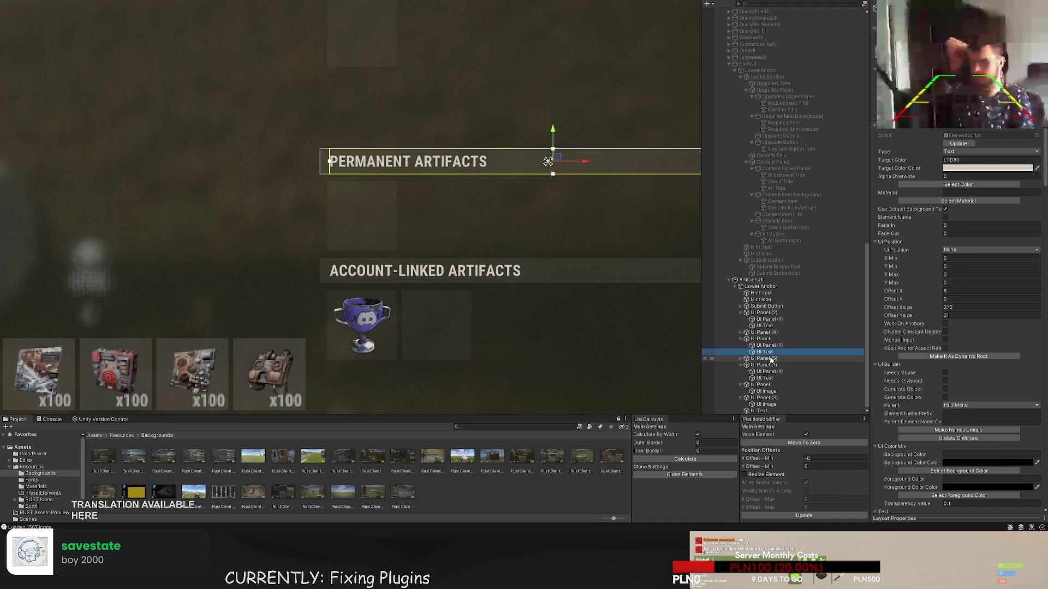
{"action": "left_click", "coordinate": [767, 359]}
{"action": "scroll", "coordinate": [345, 211], "scroll_direction": "up", "scroll_amount": 4}
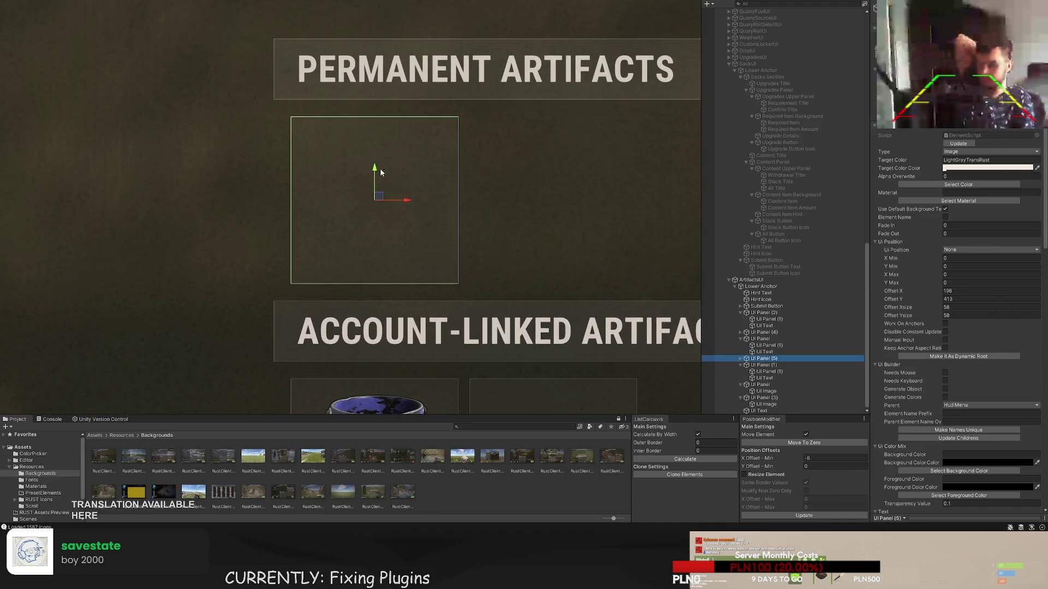
{"action": "left_click_drag", "start_coordinate": [376, 174], "coordinate": [370, 187]}
{"action": "scroll", "coordinate": [538, 187], "scroll_direction": "down", "scroll_amount": 5}
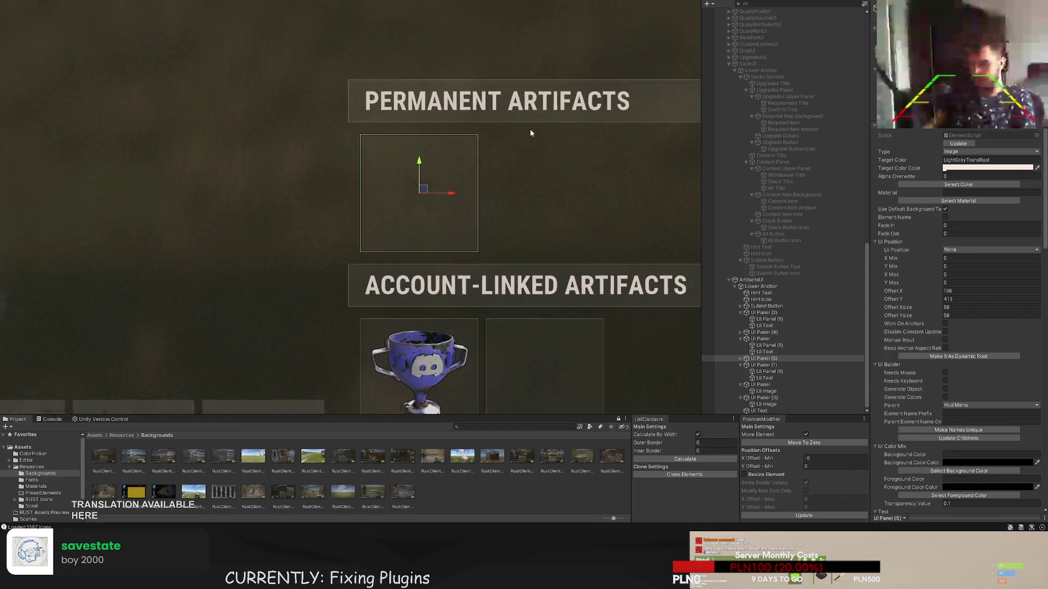
{"action": "scroll", "coordinate": [390, 176], "scroll_direction": "down", "scroll_amount": 2}
- Select the Per Wipe header and slot together and move them lower beneath the title
{"action": "left_click", "coordinate": [764, 365]}
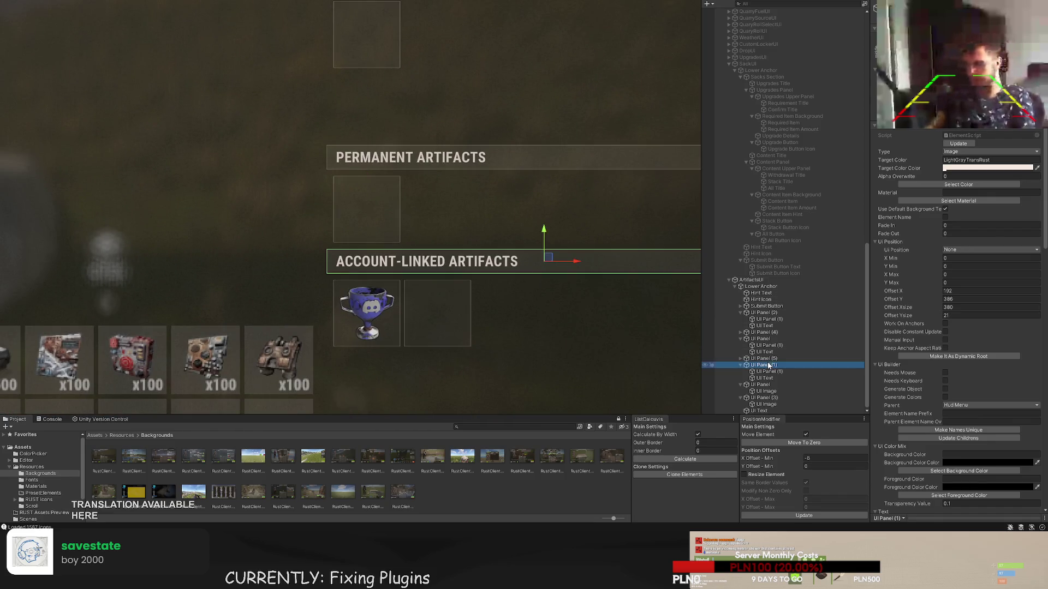
{"action": "left_click", "coordinate": [765, 345]}
{"action": "double_click", "coordinate": [764, 332]}
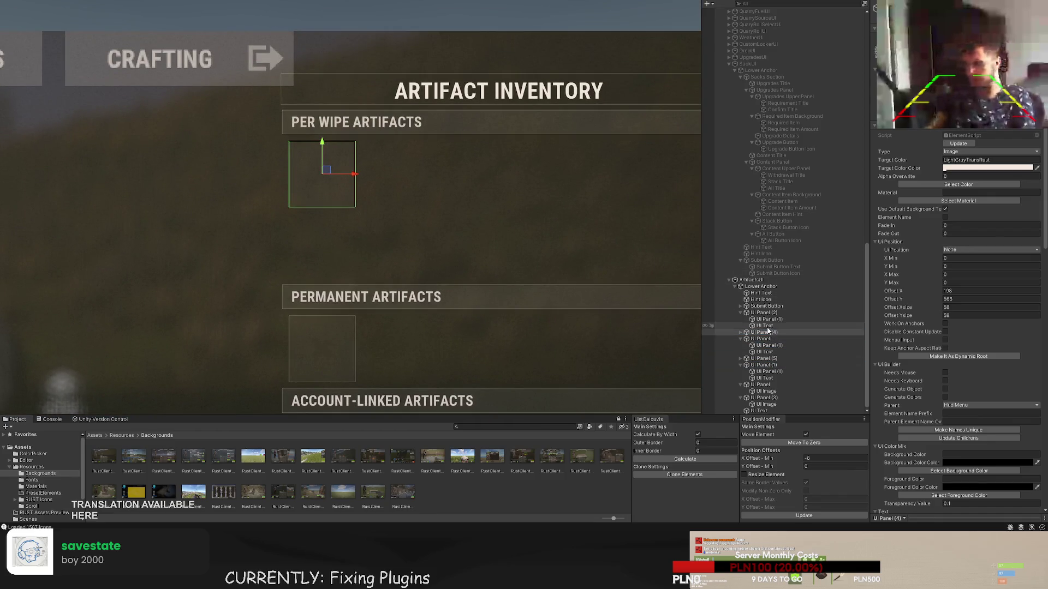
{"action": "left_click", "coordinate": [740, 312]}
{"action": "left_click", "coordinate": [764, 326], "text": "ctrl"}
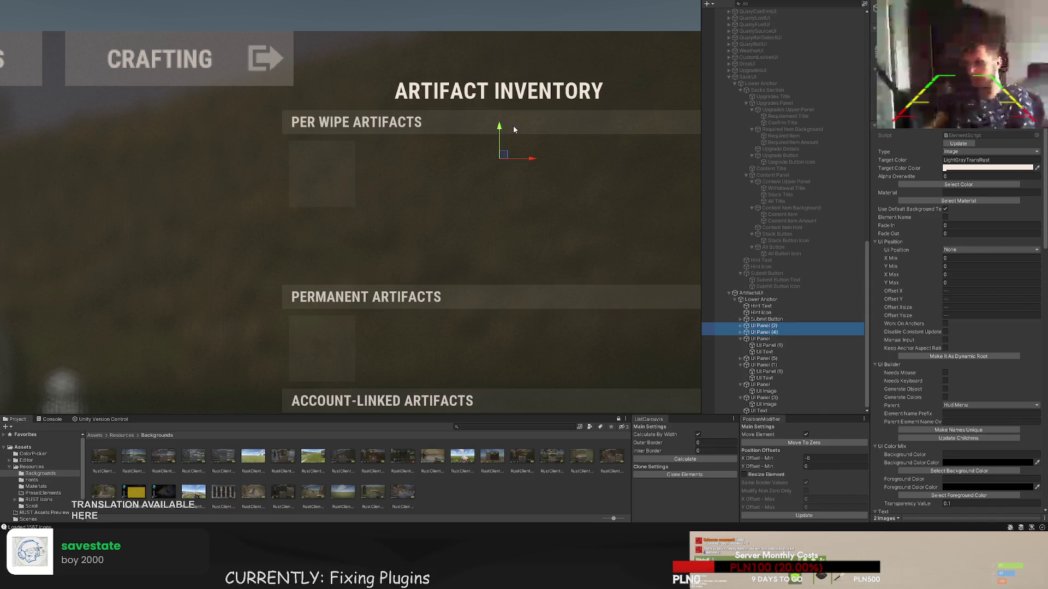
{"action": "left_click_drag", "start_coordinate": [498, 128], "coordinate": [496, 205]}
{"action": "scroll", "coordinate": [496, 206], "scroll_direction": "up", "scroll_amount": 8}
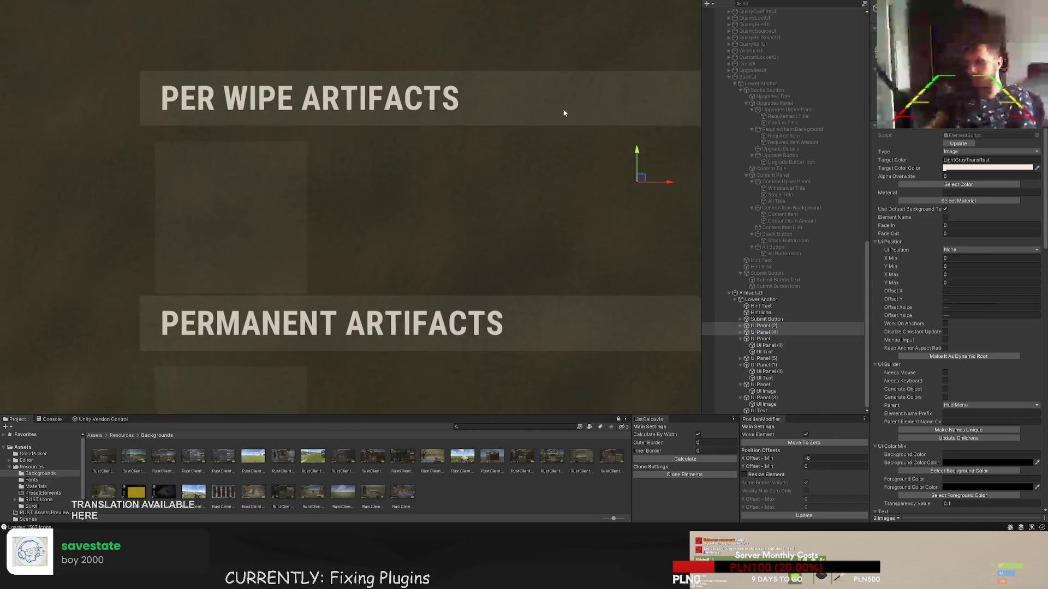
{"action": "left_click_drag", "start_coordinate": [657, 187], "coordinate": [652, 163]}
{"action": "scroll", "coordinate": [460, 166], "scroll_direction": "down", "scroll_amount": 5}
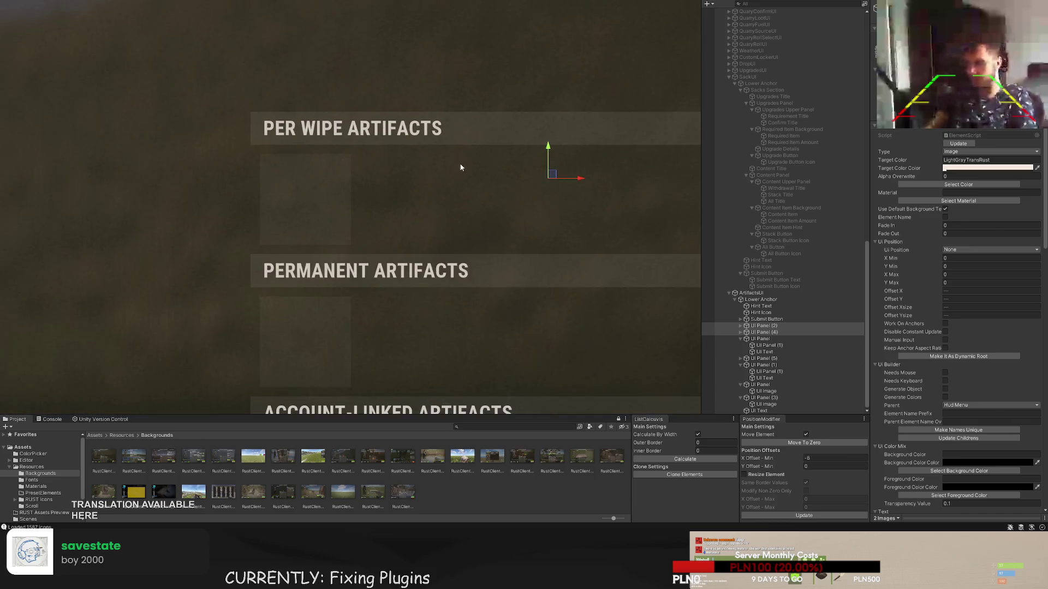
- Select the Submit button and frame it in the Scene view
{"action": "left_click", "coordinate": [756, 319]}
{"action": "key", "text": "f"}
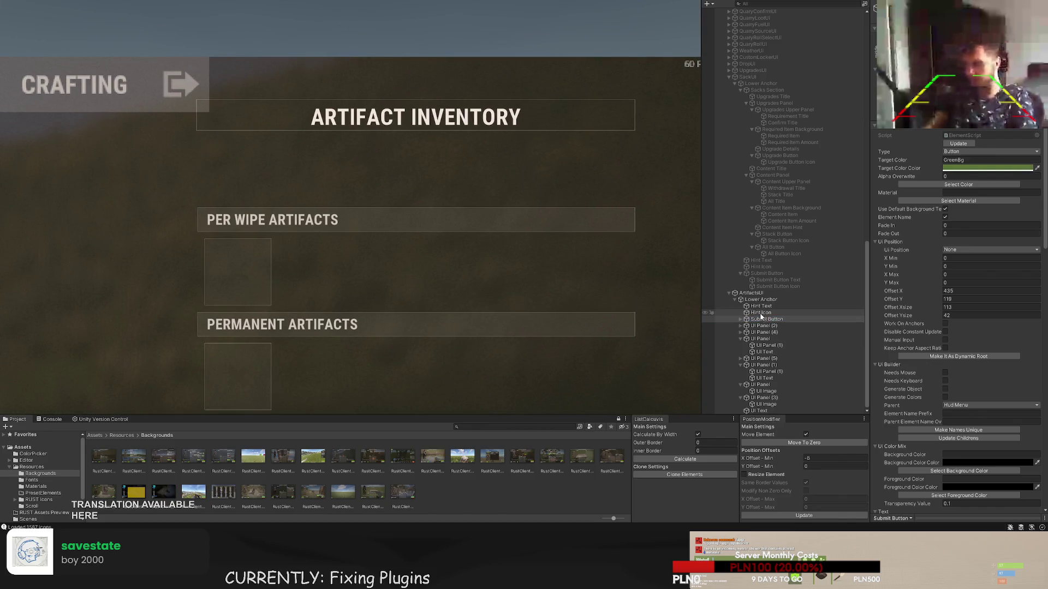
{"action": "scroll", "coordinate": [440, 48], "scroll_direction": "down", "scroll_amount": 3}
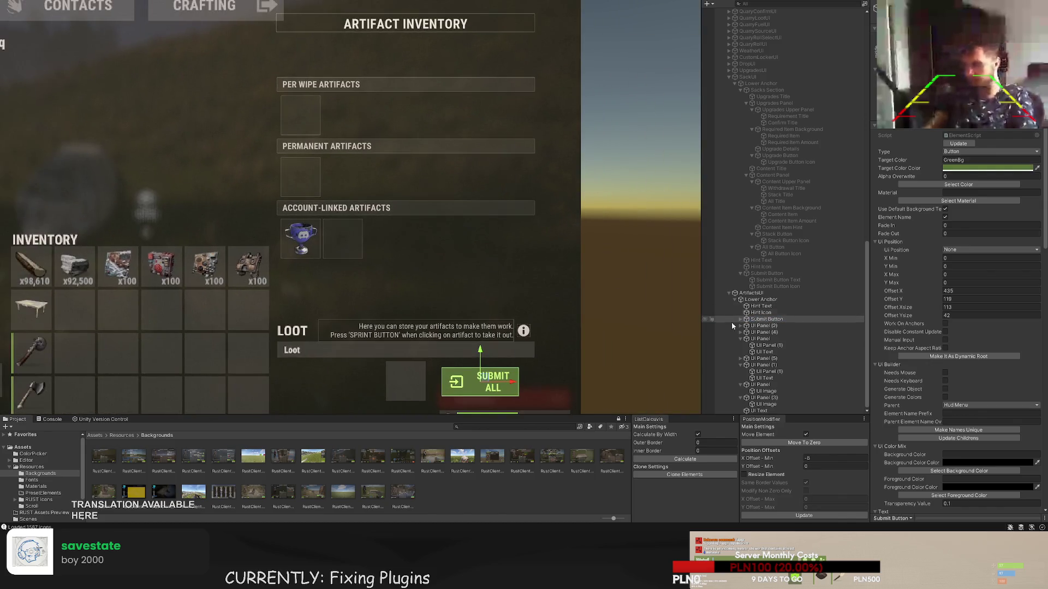
- Move Hint Text, Hint Icon and Submit Button below UI Text in the Hierarchy
{"action": "left_click", "coordinate": [758, 307], "text": "shift"}
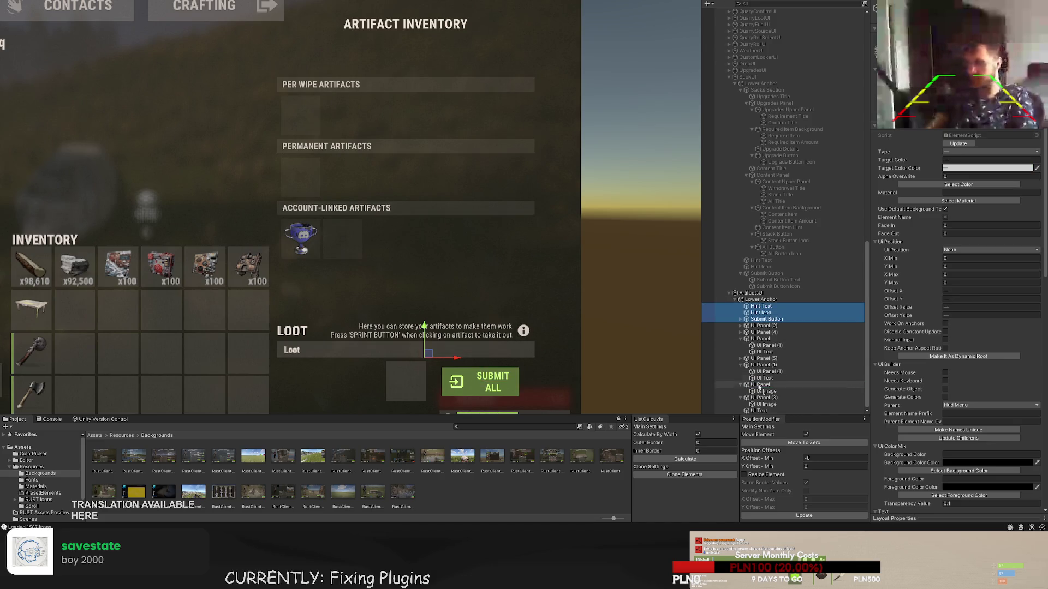
{"action": "left_click", "coordinate": [751, 418]}
{"action": "left_click_drag", "start_coordinate": [750, 418], "coordinate": [757, 307]}
- Lower the ARTIFACT INVENTORY title with the Y arrow
{"action": "left_click", "coordinate": [761, 392]}
{"action": "key", "text": "f"}
{"action": "left_click_drag", "start_coordinate": [473, 78], "coordinate": [469, 184]}
{"action": "left_click_drag", "start_coordinate": [470, 186], "coordinate": [473, 180]}
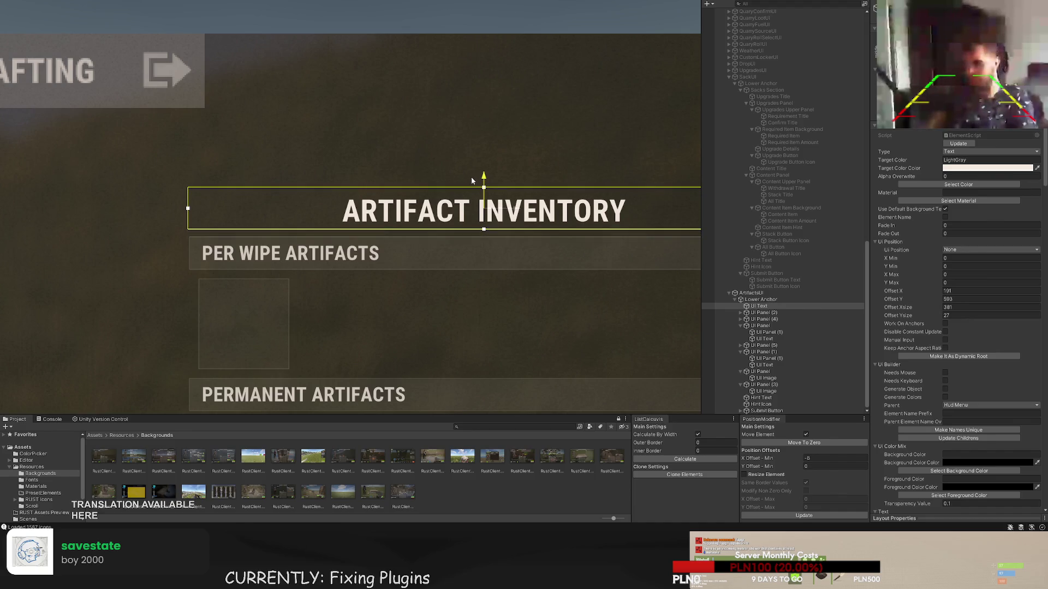
- Select the Lower Anchor group and pan the view to show the whole panel
{"action": "scroll", "coordinate": [381, 117], "scroll_direction": "down", "scroll_amount": 2}
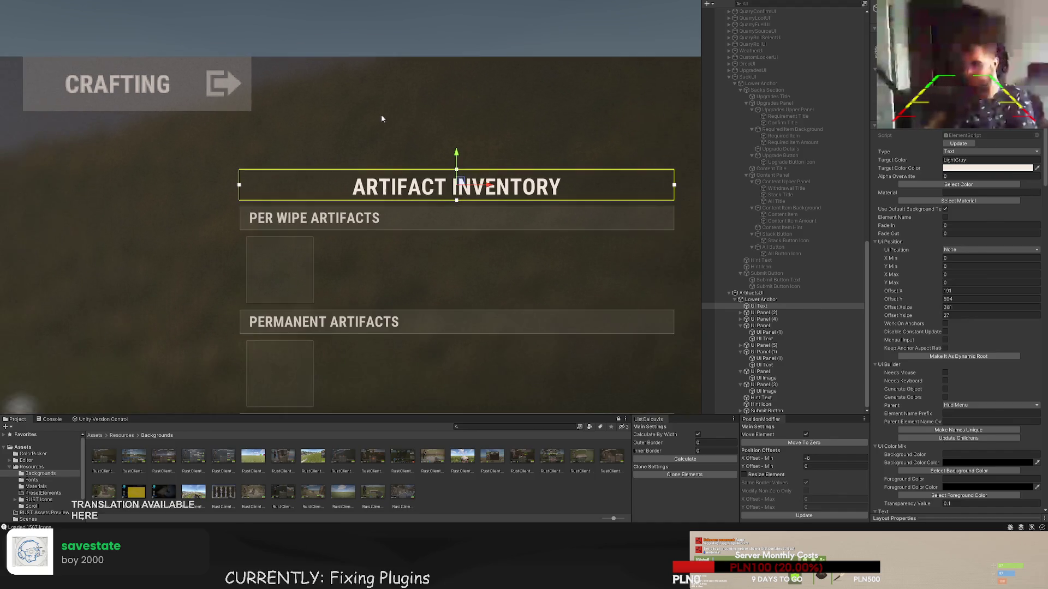
{"action": "left_click", "coordinate": [753, 301]}
{"action": "scroll", "coordinate": [493, 228], "scroll_direction": "down", "scroll_amount": 1}
{"action": "mouse_move", "coordinate": [492, 228]}
{"action": "left_mouse_down"}
{"action": "mouse_move", "coordinate": [480, 136]}
{"action": "mouse_move", "coordinate": [564, 147]}
{"action": "left_mouse_up"}
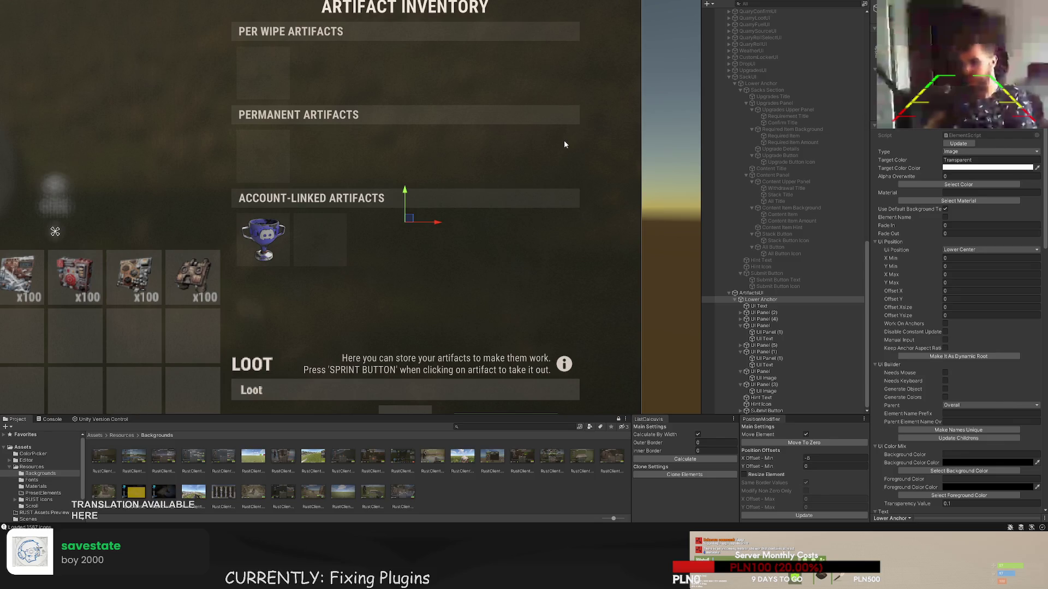
{"action": "scroll", "coordinate": [565, 144], "scroll_direction": "down", "scroll_amount": 1}
{"action": "left_click_drag", "start_coordinate": [520, 112], "coordinate": [495, 161]}
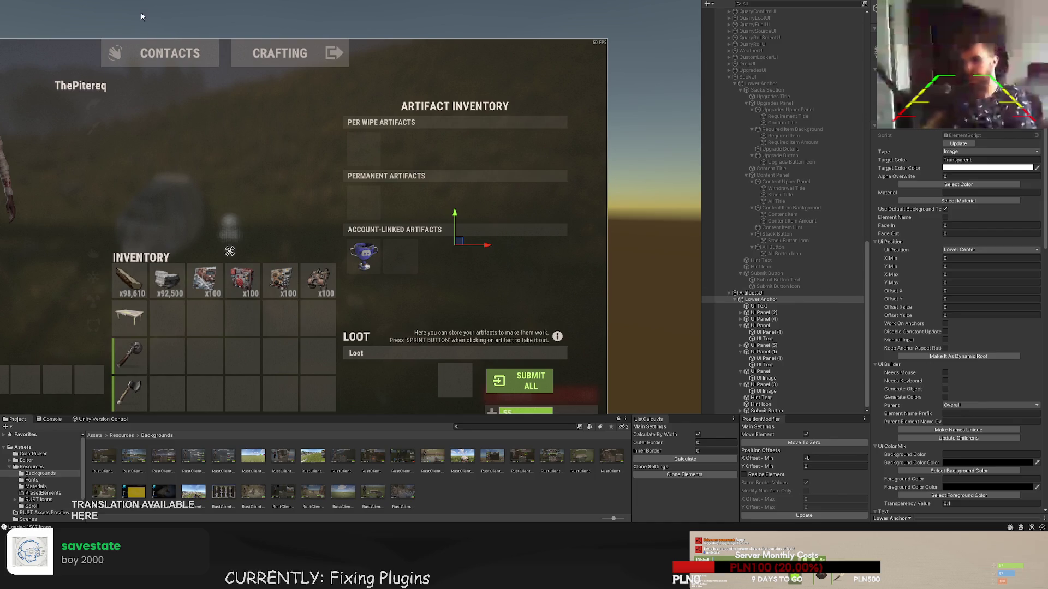
- Move the new UI Section container onto the artifact sections
{"action": "left_click_drag", "start_coordinate": [313, 198], "coordinate": [361, 101]}
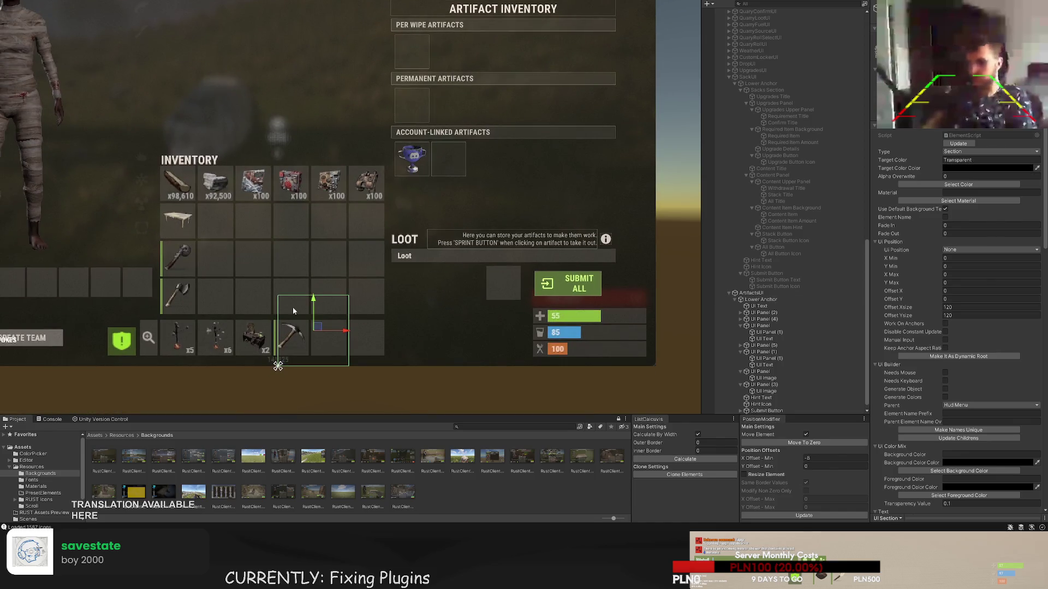
{"action": "mouse_move", "coordinate": [337, 307]}
{"action": "left_mouse_down"}
{"action": "mouse_move", "coordinate": [445, 308]}
{"action": "mouse_move", "coordinate": [443, 158]}
{"action": "left_mouse_up"}
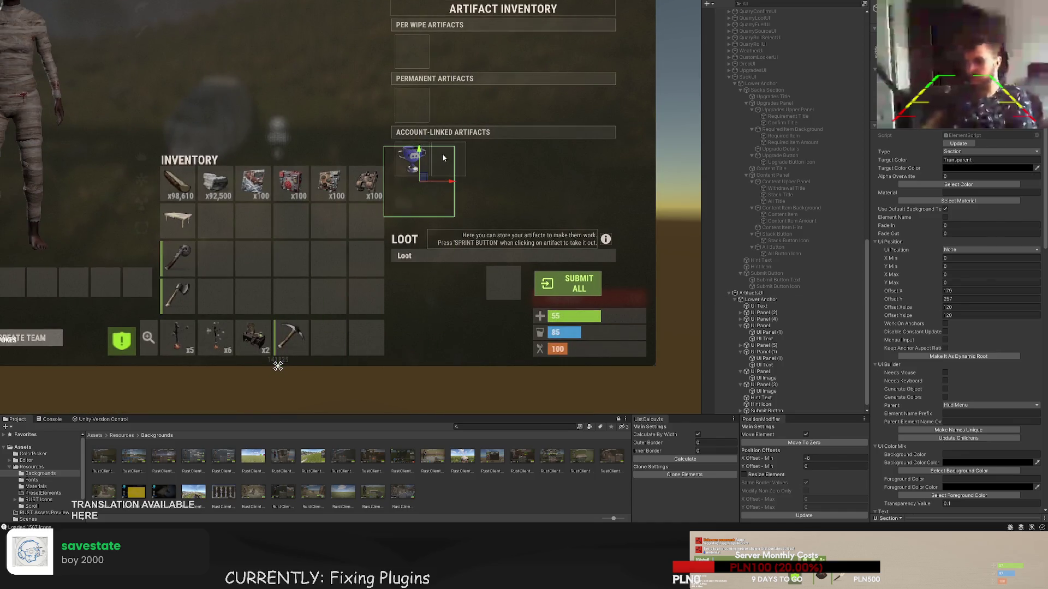
{"action": "scroll", "coordinate": [443, 191], "scroll_direction": "up", "scroll_amount": 3}
{"action": "mouse_move", "coordinate": [444, 194]}
{"action": "left_mouse_down"}
{"action": "mouse_move", "coordinate": [450, 178]}
{"action": "mouse_move", "coordinate": [417, 163]}
{"action": "mouse_move", "coordinate": [419, 176]}
{"action": "left_mouse_up"}
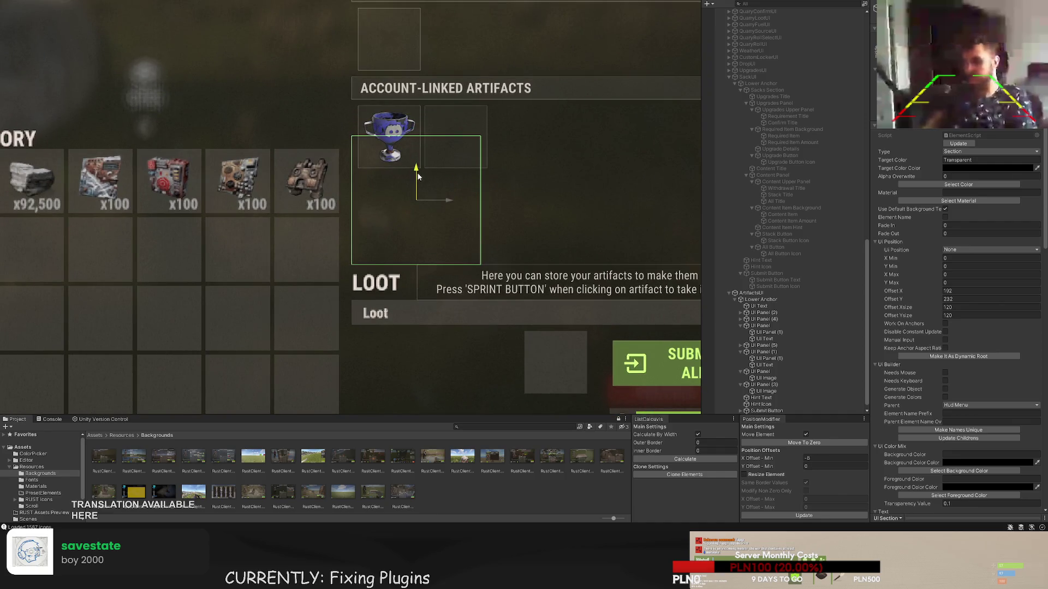
{"action": "scroll", "coordinate": [425, 192], "scroll_direction": "up", "scroll_amount": 5}
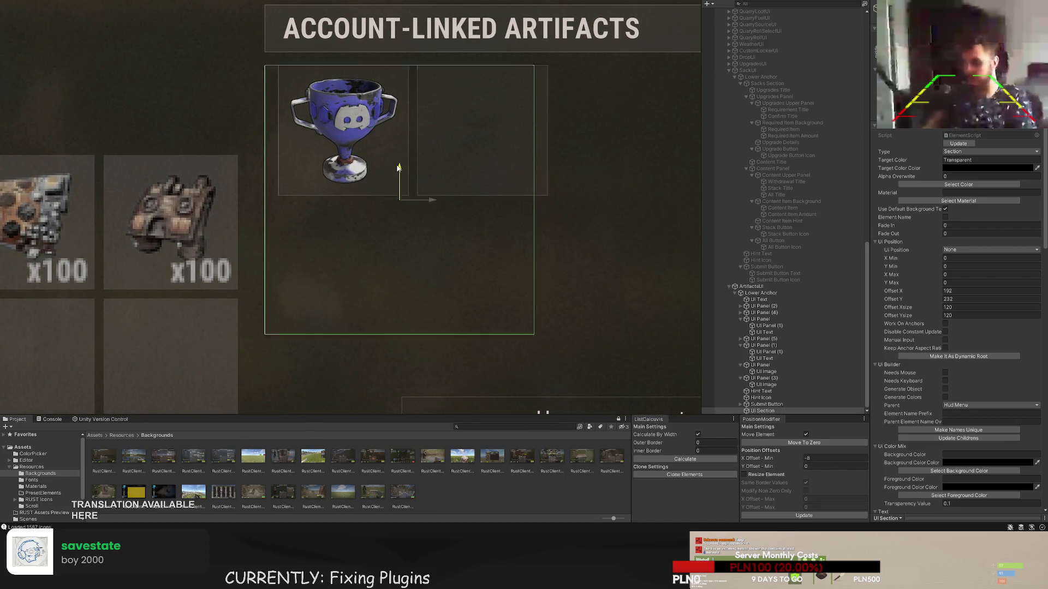
{"action": "scroll", "coordinate": [502, 174], "scroll_direction": "down", "scroll_amount": 3}
- Resize the UI Section to 380×289 at offset 192, 232, enclosing all three sections
{"action": "key", "text": "t"}
{"action": "mouse_move", "coordinate": [260, 128]}
{"action": "left_mouse_down"}
{"action": "mouse_move", "coordinate": [586, 128]}
{"action": "mouse_move", "coordinate": [573, 27]}
{"action": "mouse_move", "coordinate": [592, 53]}
{"action": "left_mouse_up"}
{"action": "scroll", "coordinate": [573, 26], "scroll_direction": "up", "scroll_amount": 2}
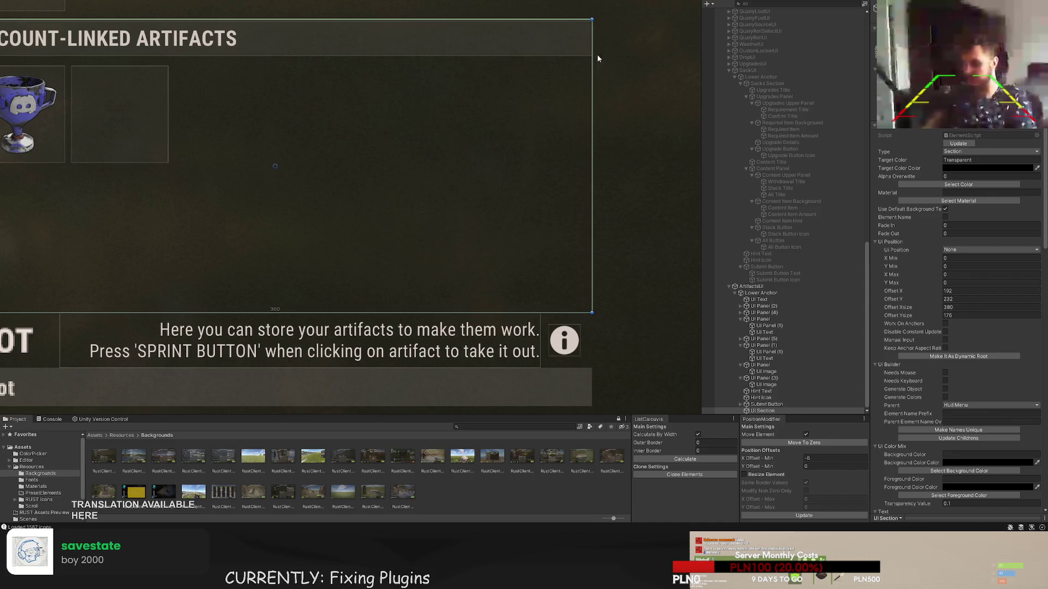
{"action": "scroll", "coordinate": [518, 220], "scroll_direction": "down", "scroll_amount": 5}
{"action": "left_click_drag", "start_coordinate": [444, 243], "coordinate": [442, 88]}
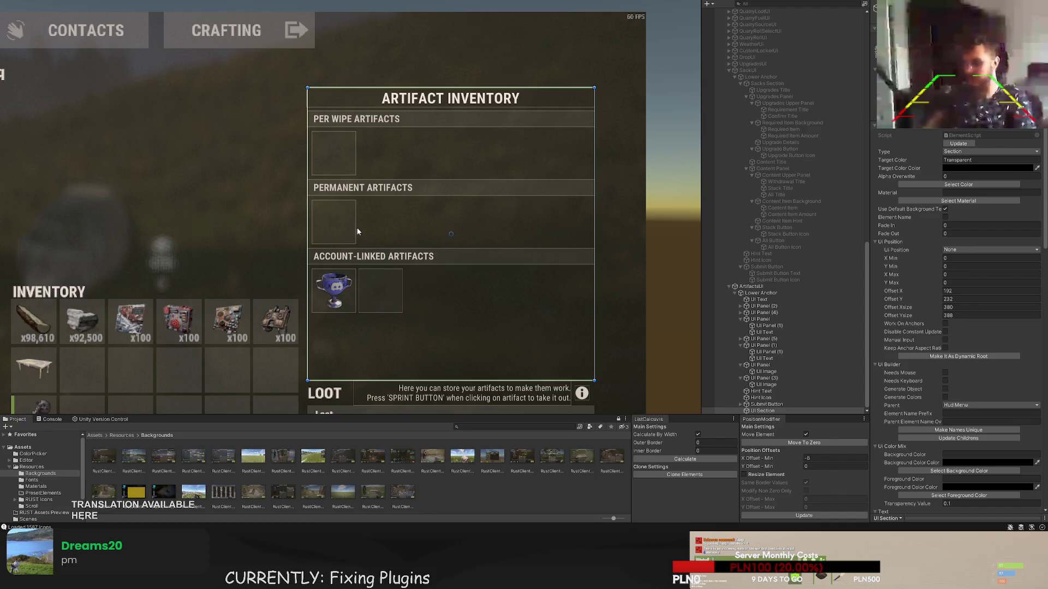
{"action": "scroll", "coordinate": [355, 164], "scroll_direction": "up", "scroll_amount": 5}
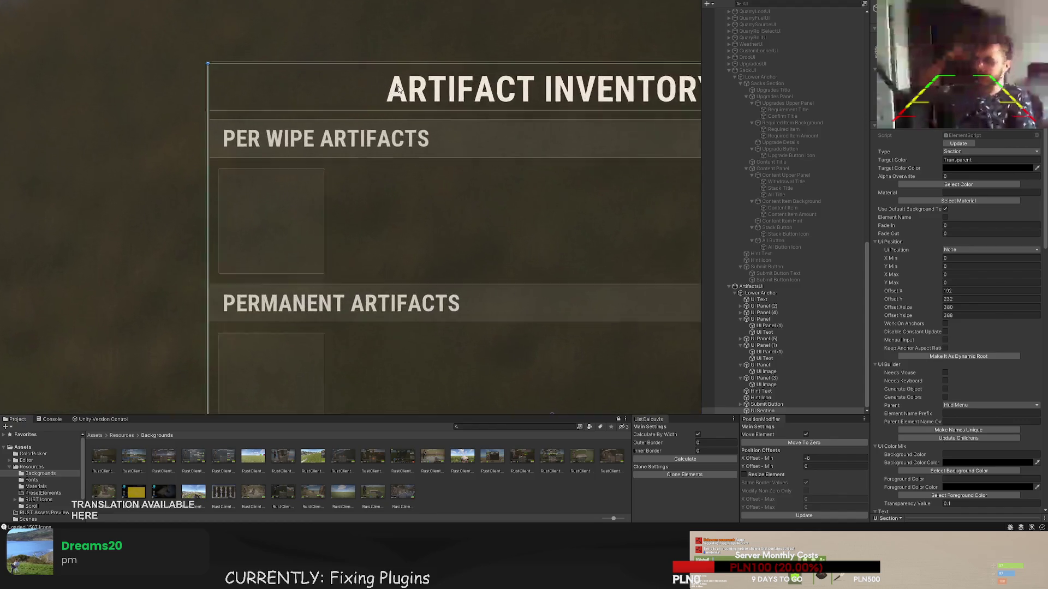
{"action": "left_click", "coordinate": [406, 57]}
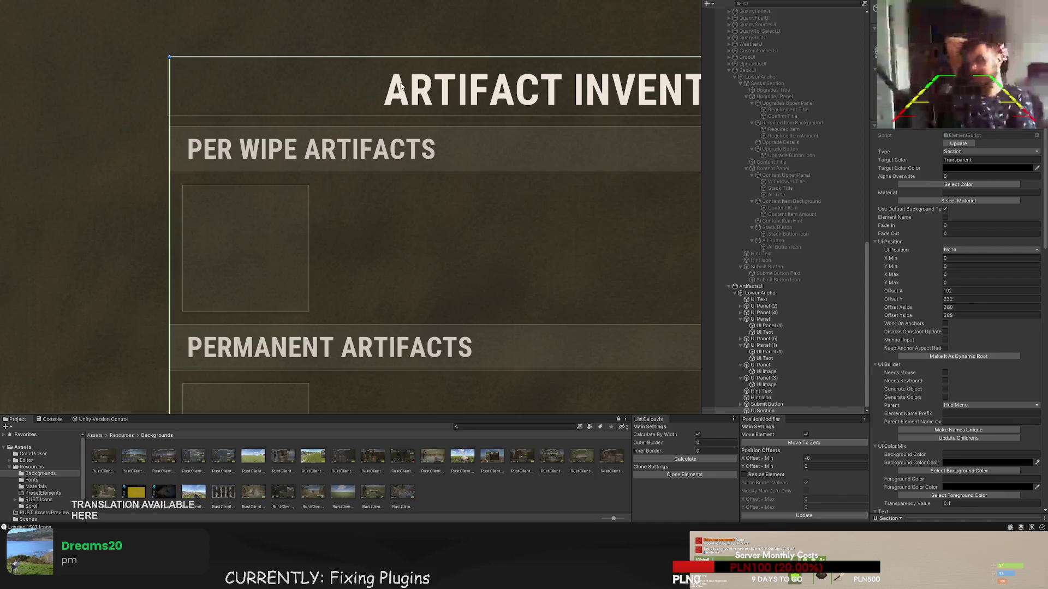